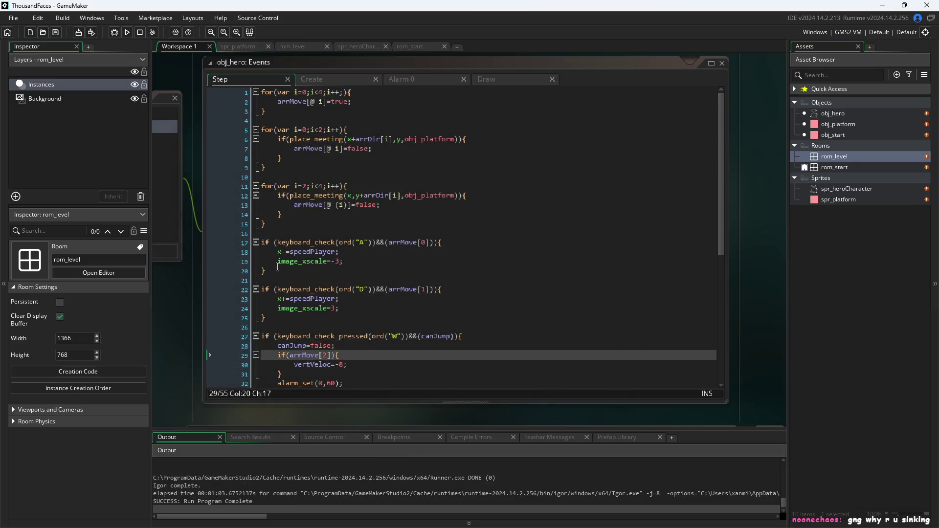
Review obj_hero's Step code for the rightward movement, jump, gravity and vertical position lines.
scroll(456, 262, "down", 2)
left_click(426, 248)
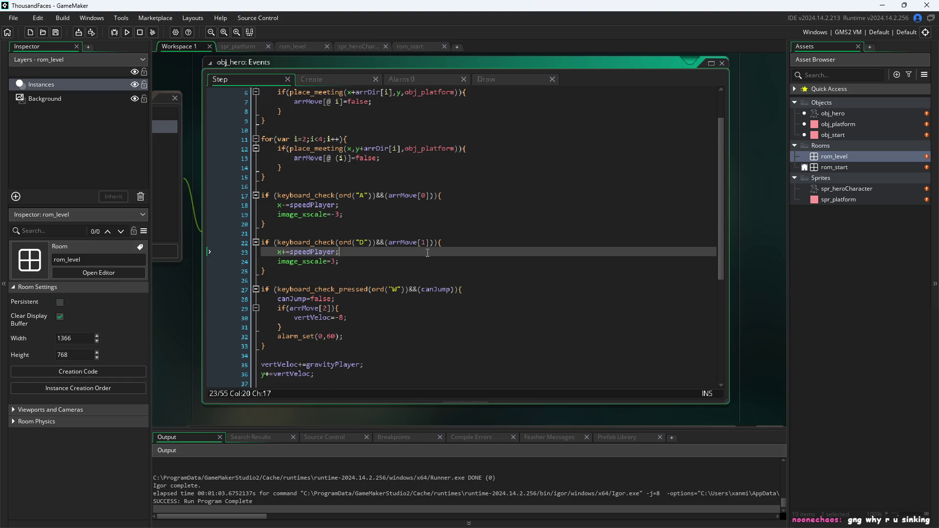
scroll(427, 254, "down", 1)
left_click(428, 254)
left_click(429, 240)
scroll(430, 241, "down", 1)
left_click(409, 258)
scroll(408, 257, "down", 3)
left_click(367, 247)
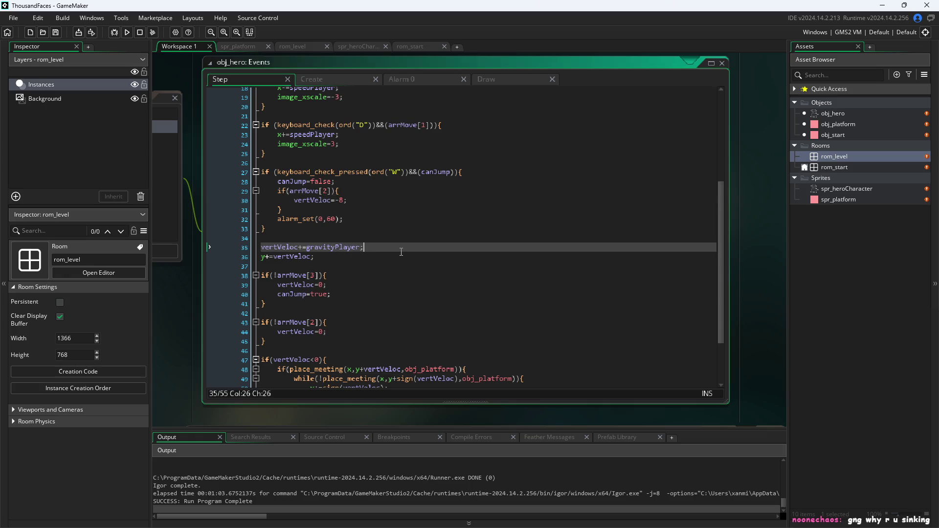
left_click(367, 255)
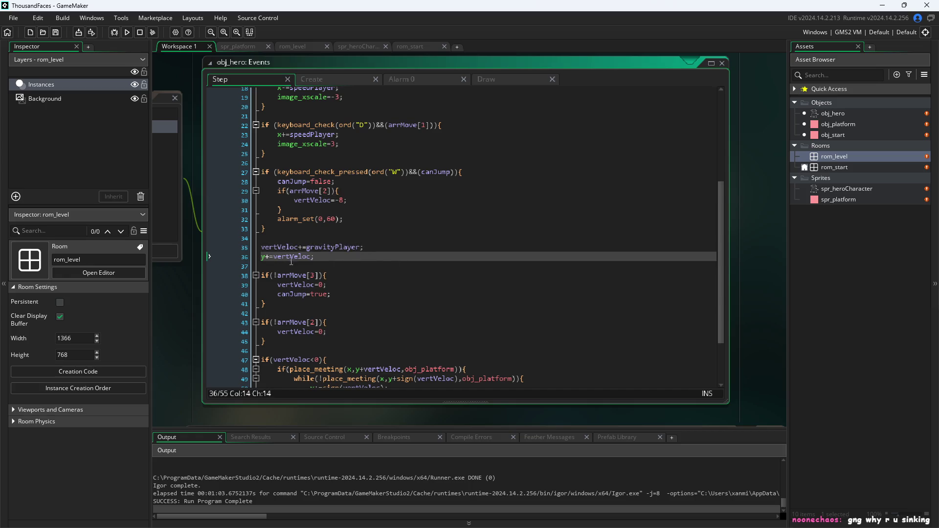
Move y+=vertVeloc; above vertVeloc+=gravityPlayer, save the code and run the game.
left_click(308, 256)
scroll(344, 213, "down", 3)
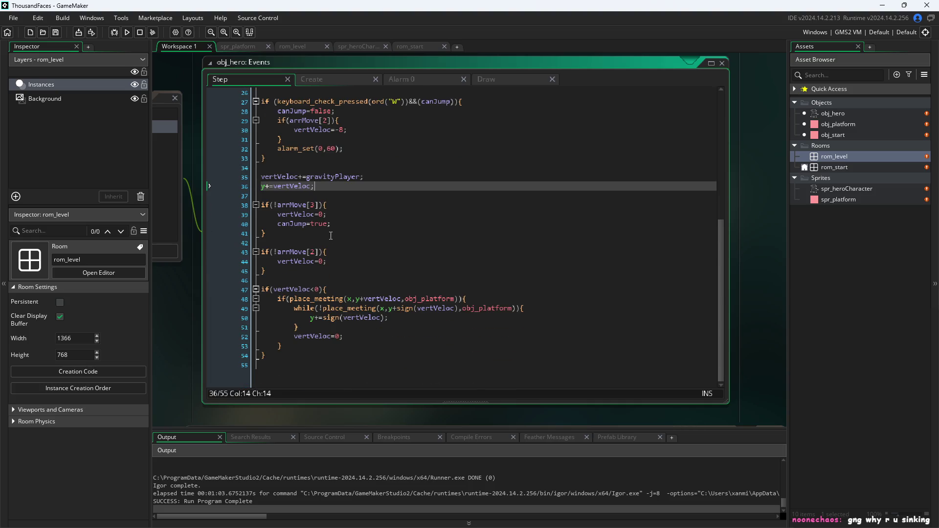
left_click(324, 261)
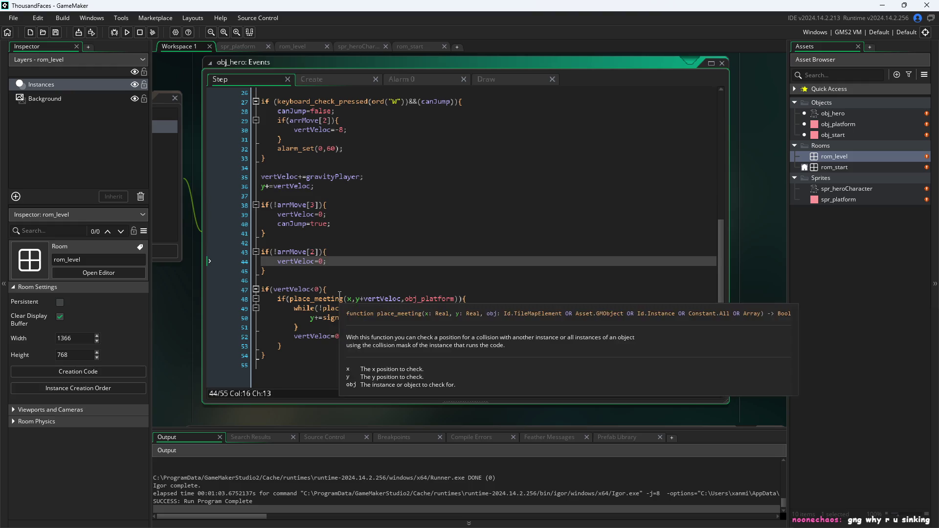
left_click_drag(313, 186, 233, 182)
key("ctrl+c")
key("BackSpace")
left_click(291, 168)
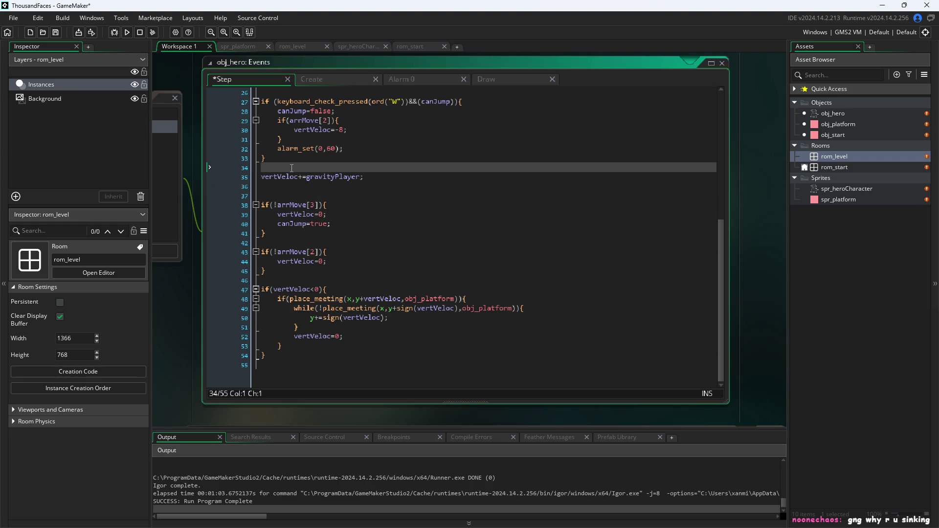
key("Return")
key("ctrl+v")
left_click(195, 325)
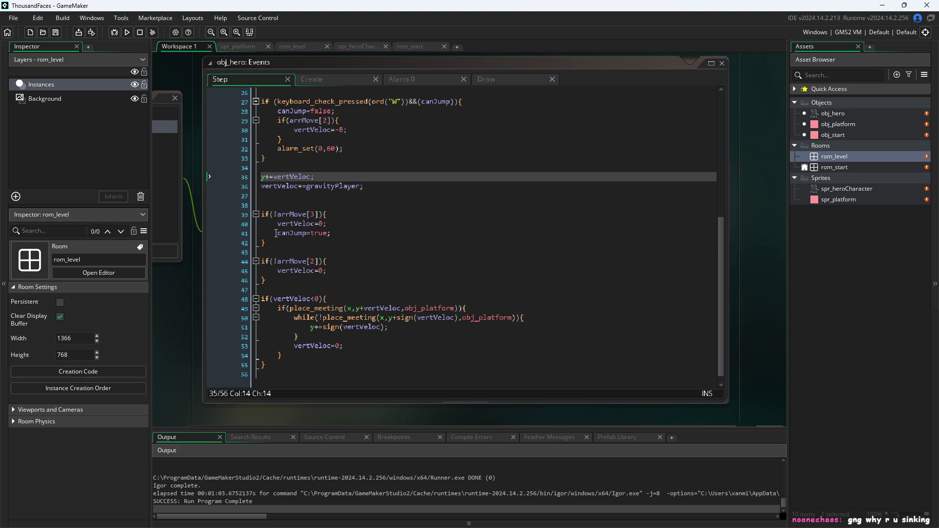
left_click(127, 33)
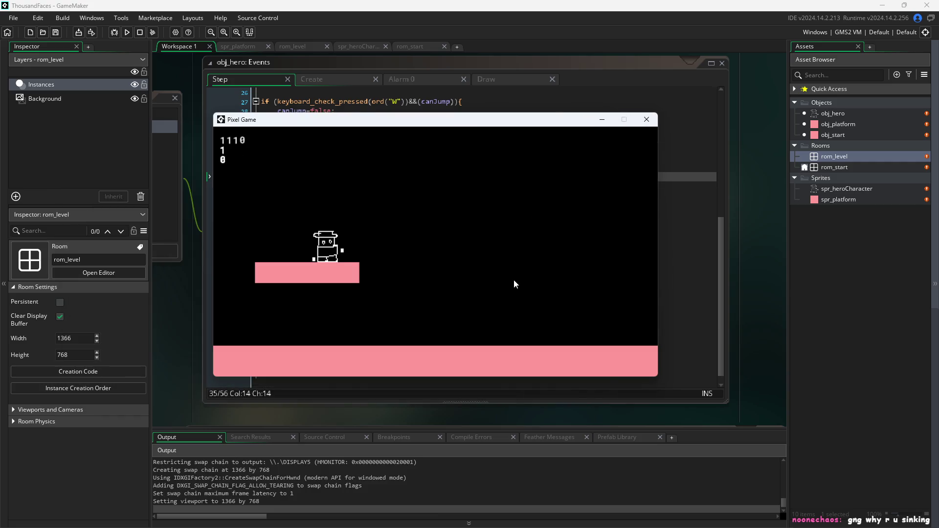
Walk the hero with A and D and jump with W to check it lands without sinking.
key("d")
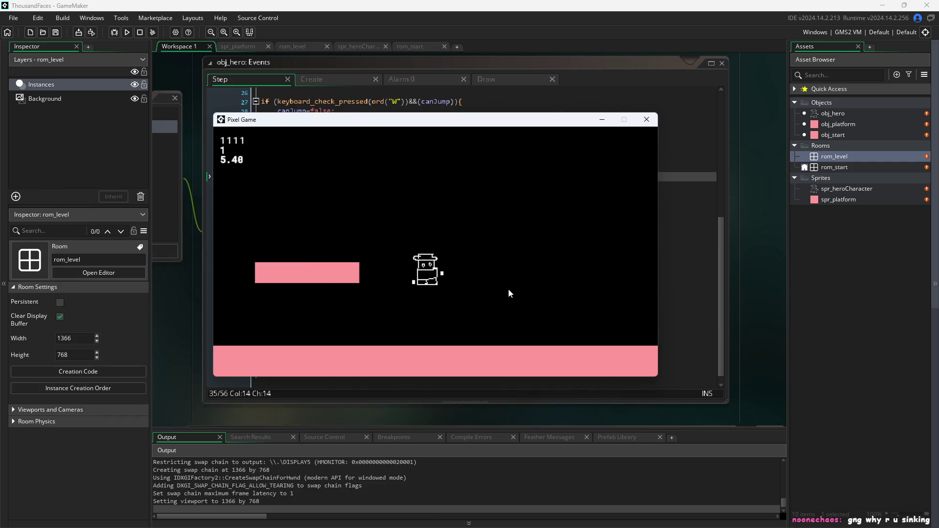
key("a")
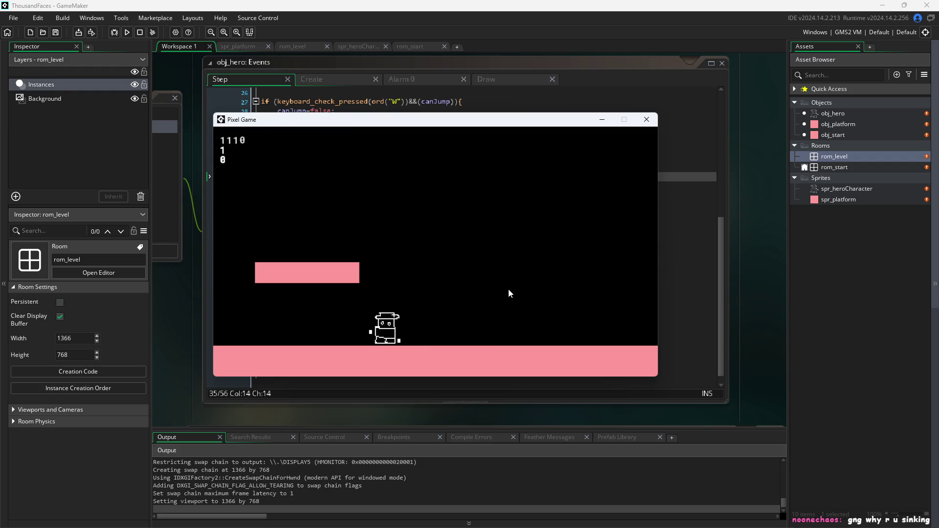
key("w")
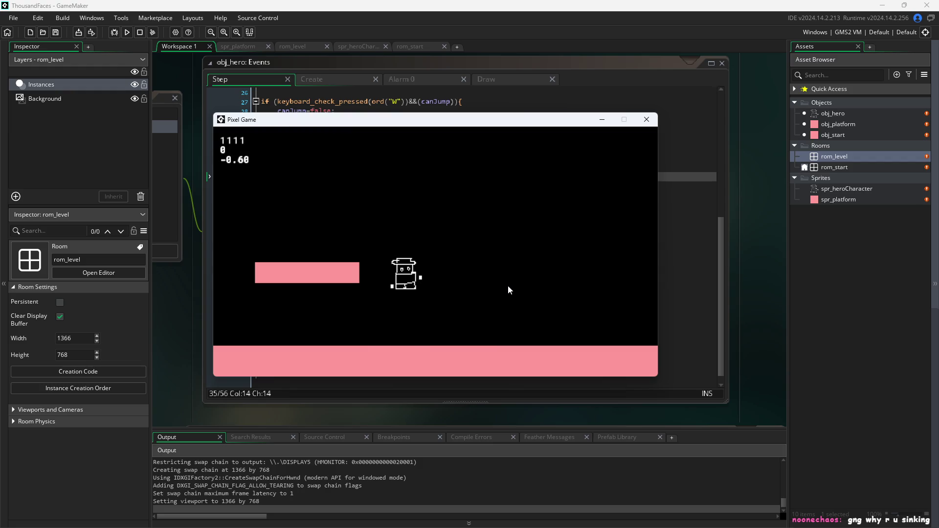
key("w")
key("d")
key("w")
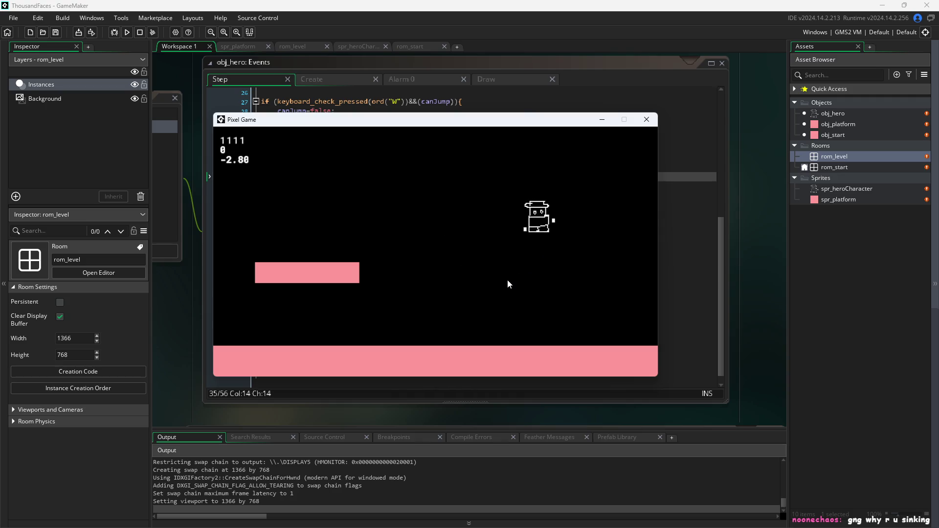
key("a")
key("w")
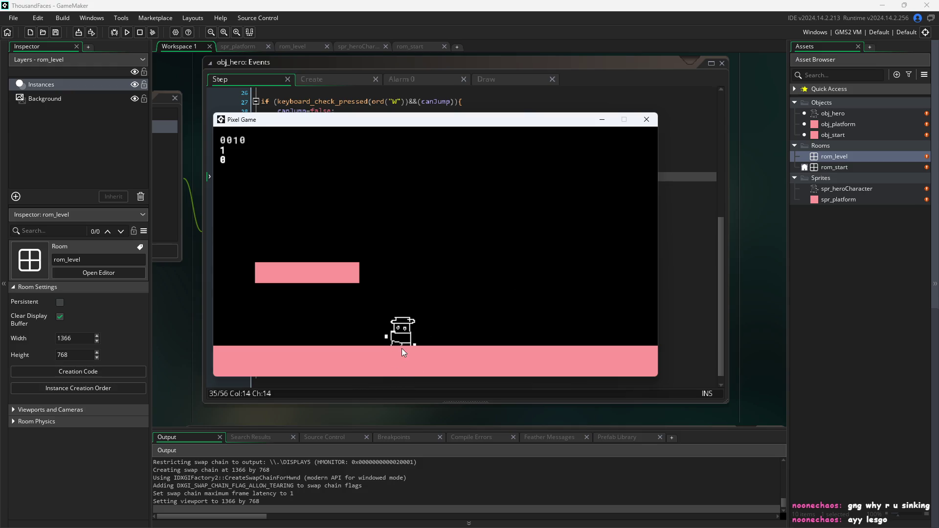
key("w")
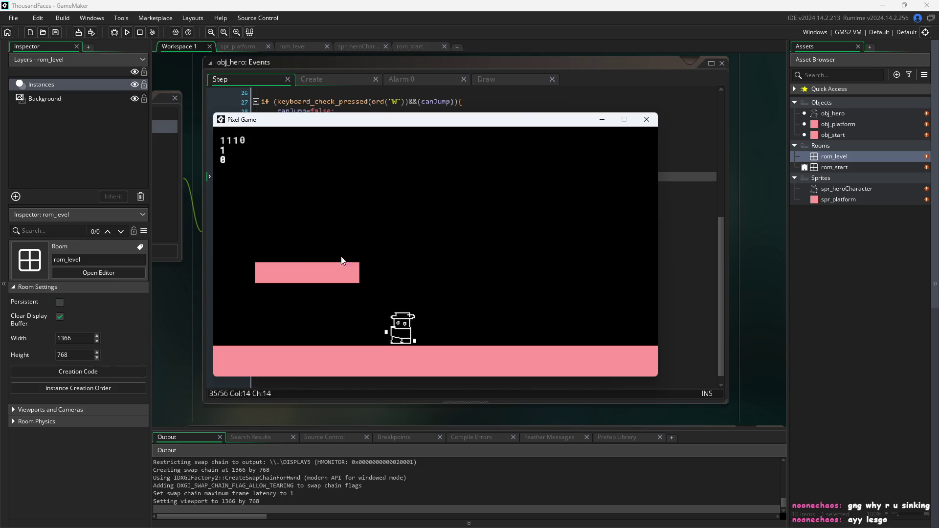
key("d")
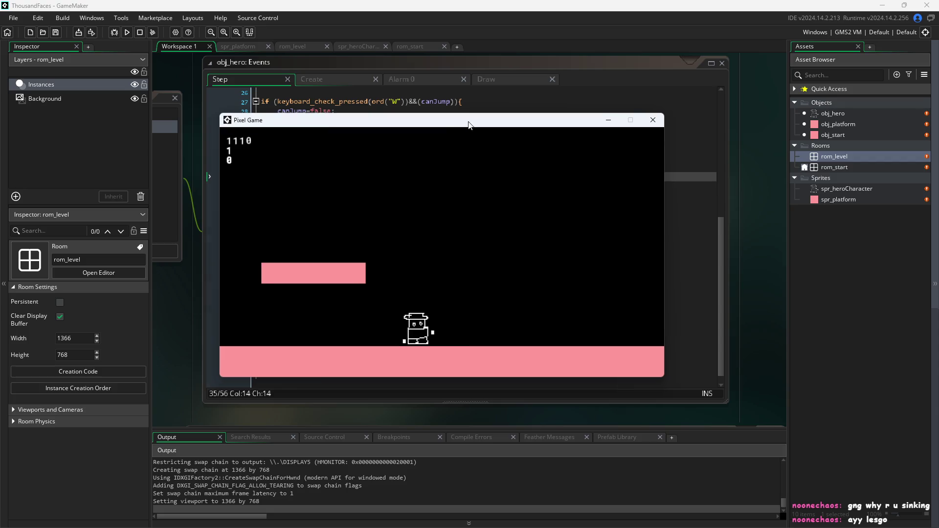
Reposition the game window and jump the hero with W/Space, steering with A and D.
left_click_drag(419, 121, 622, 174)
scroll(349, 190, "up", 2)
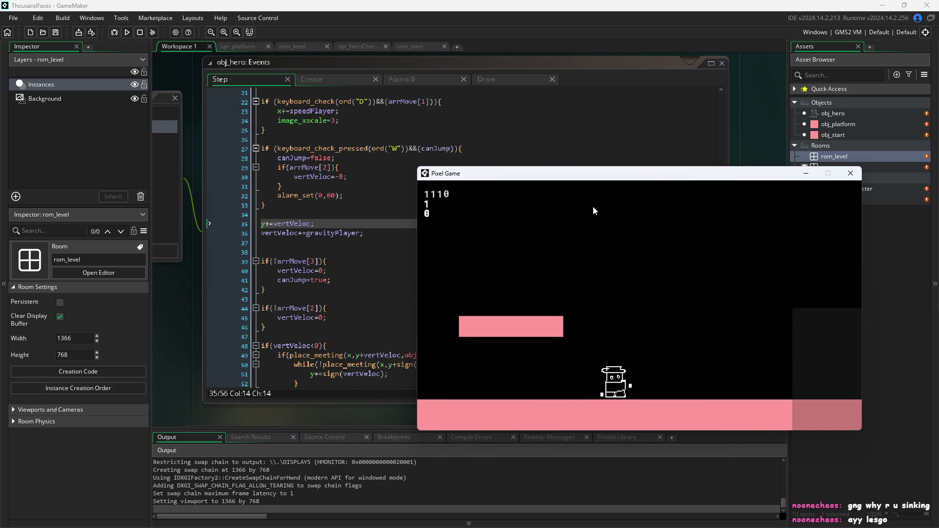
left_click_drag(541, 177, 336, 123)
key("w")
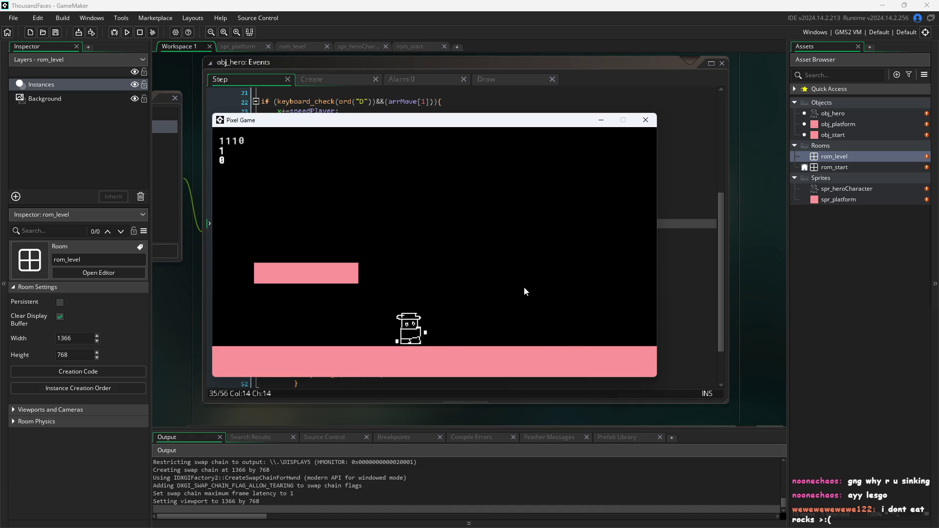
key("space")
key("d")
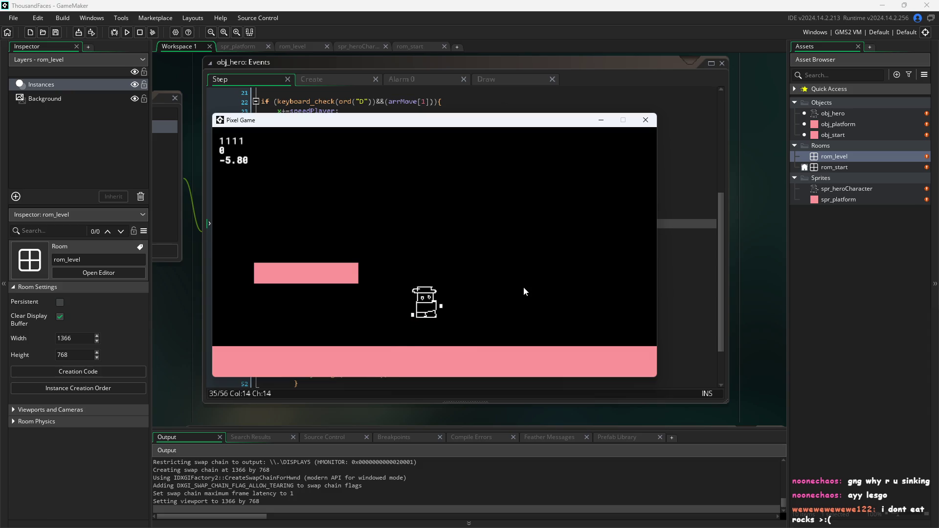
key("a")
key("space")
key("d")
key("space")
key("d")
key("space")
key("a")
key("space")
key("a")
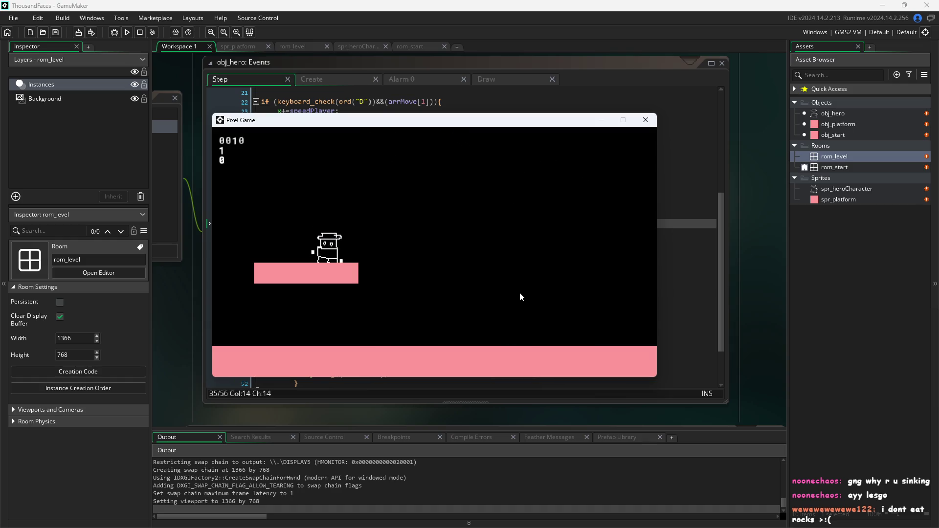
Jump the hero on and off the small pink platform, steering left and right.
key("d")
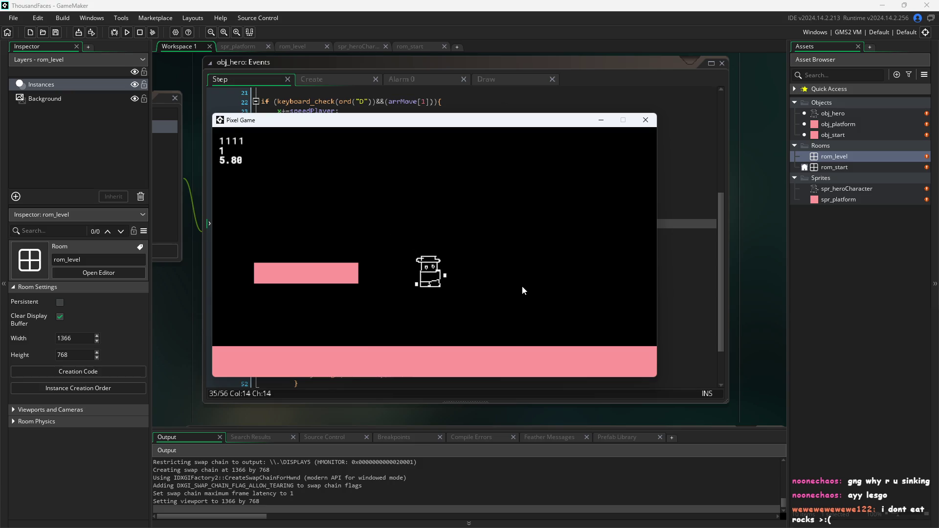
key("a")
key("space")
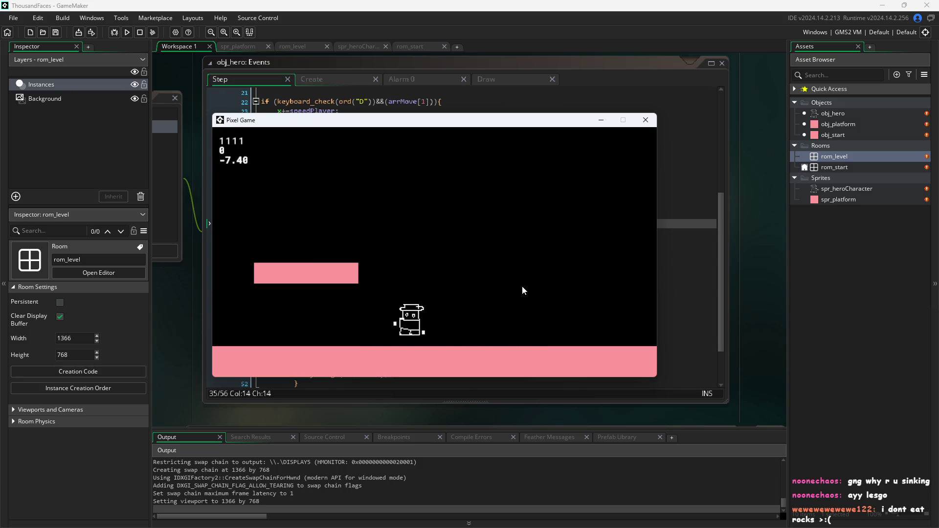
key("space")
key("a")
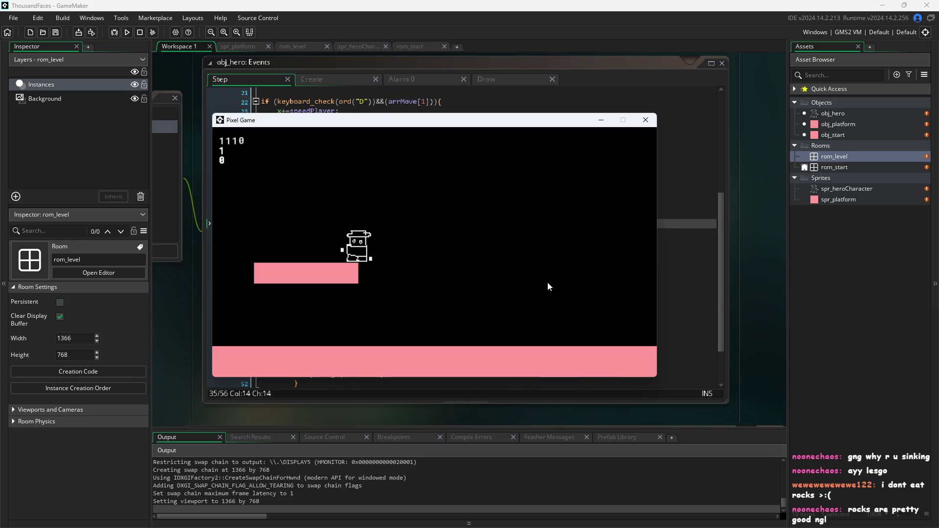
key("d")
key("space")
key("a")
key("space")
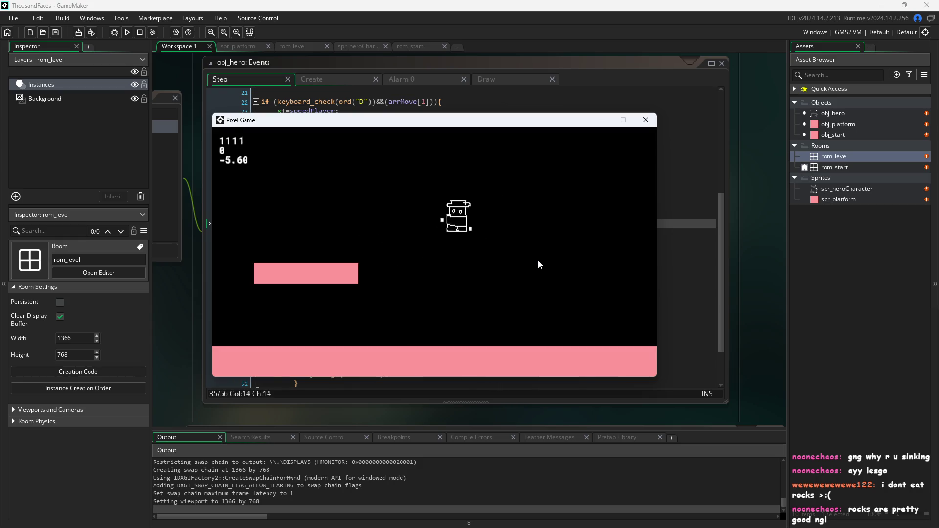
key("d")
key("space")
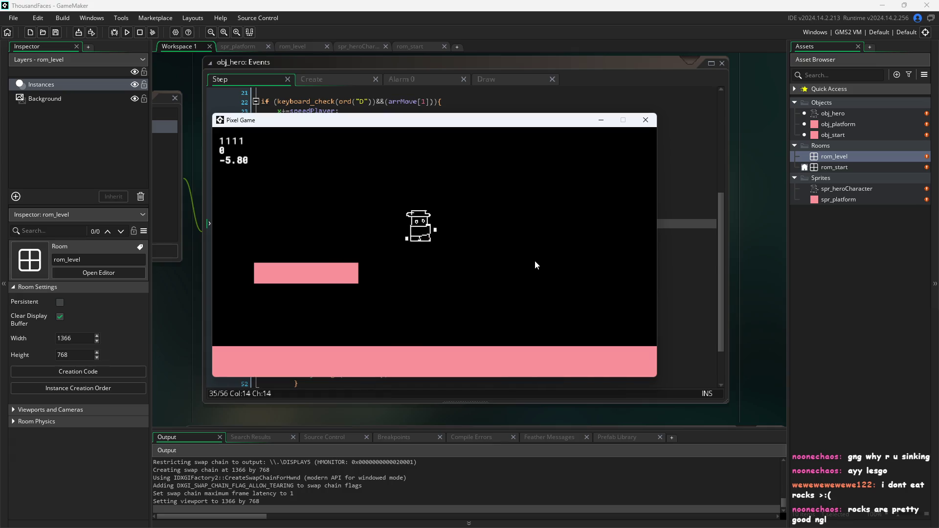
key("a")
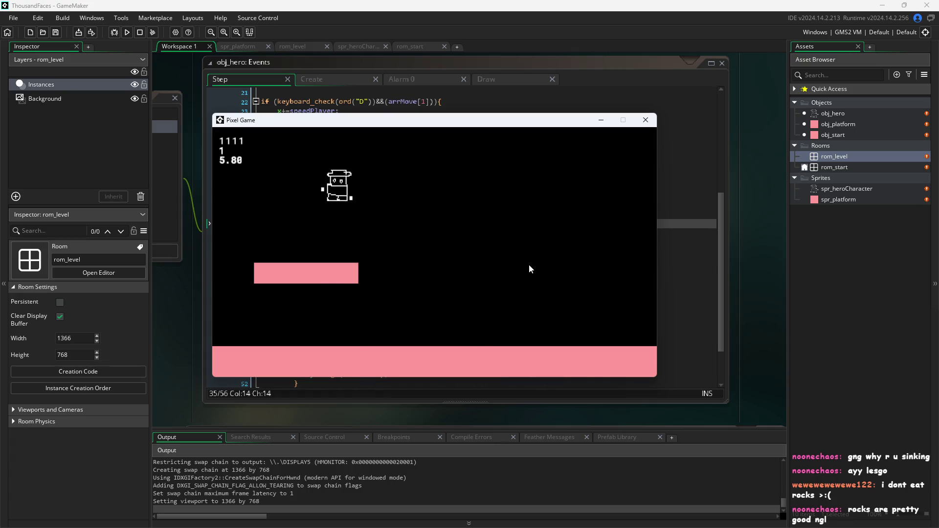
Walk off the small platform and steer back, then close the game and relaunch it.
key("d")
key("space")
key("a")
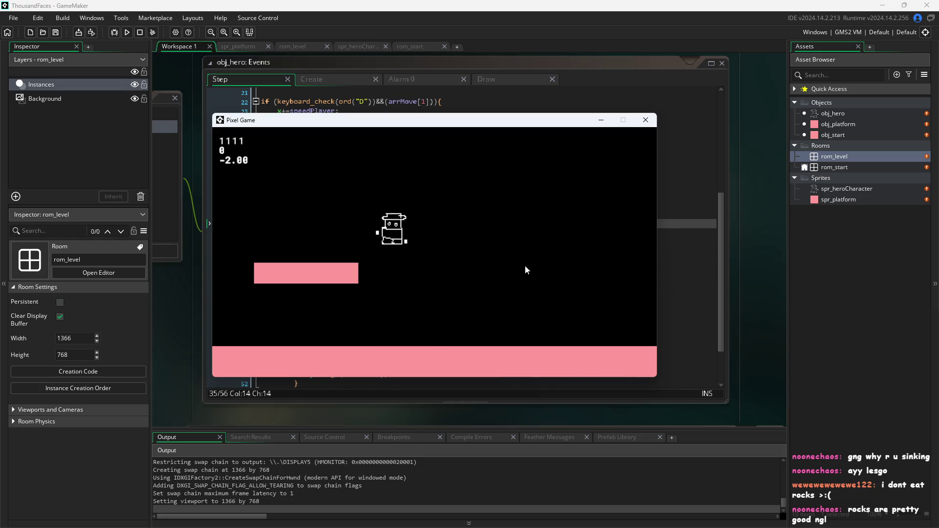
key("d")
key("d")
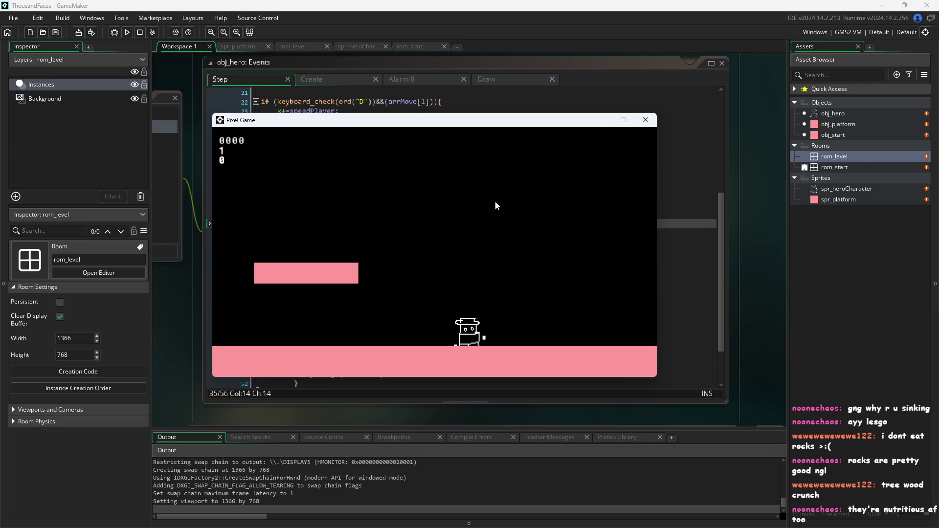
left_click(645, 120)
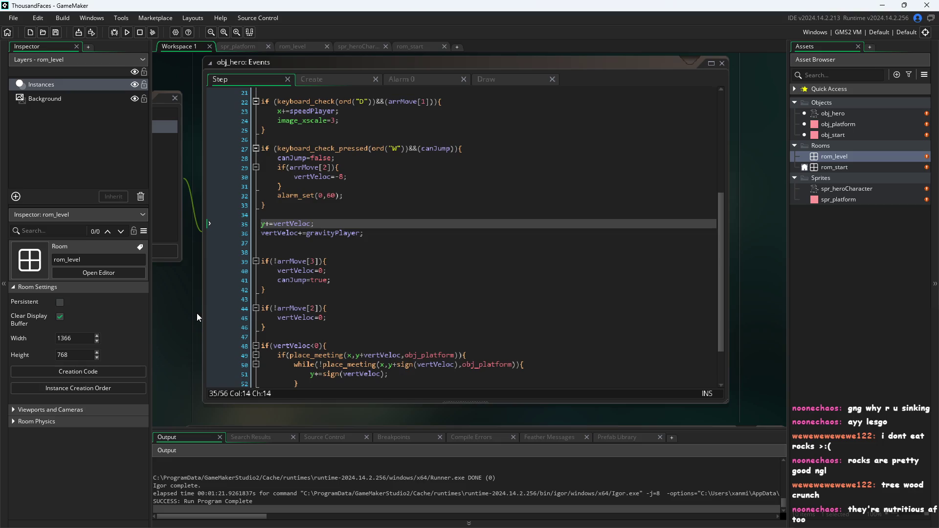
left_click(126, 32)
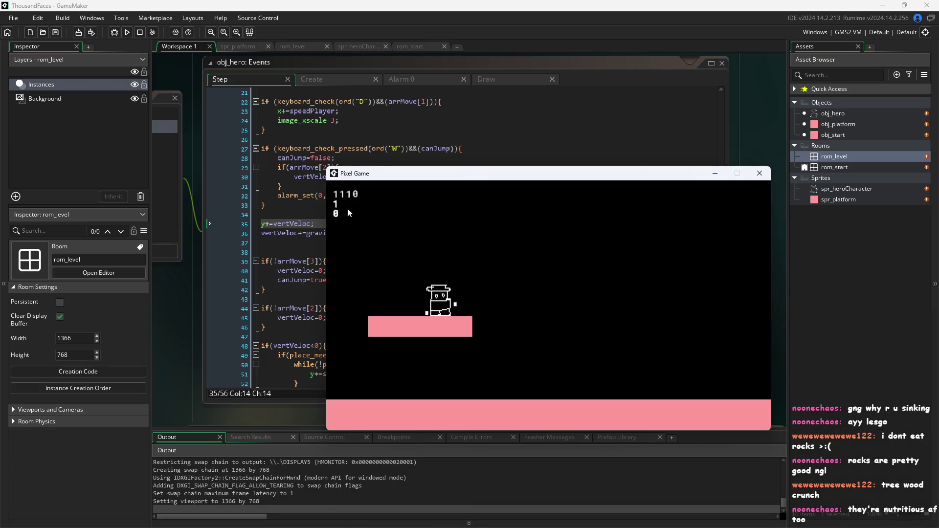
Move the game window up-right and run the hero left and right with A/D, jumping with W.
mouse_move(428, 178)
left_mouse_down()
mouse_move(650, 164)
mouse_move(577, 90)
left_mouse_up()
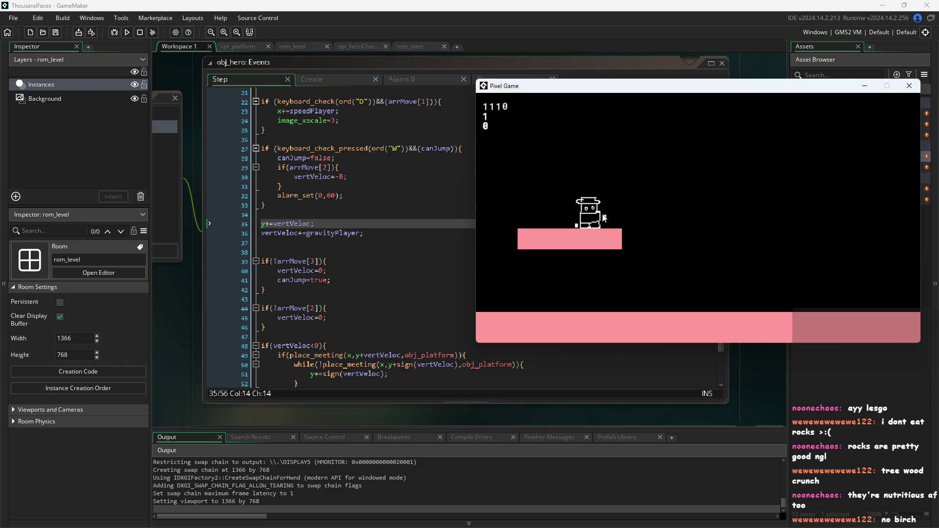
key("d")
key("w")
key("a")
key("w")
key("w")
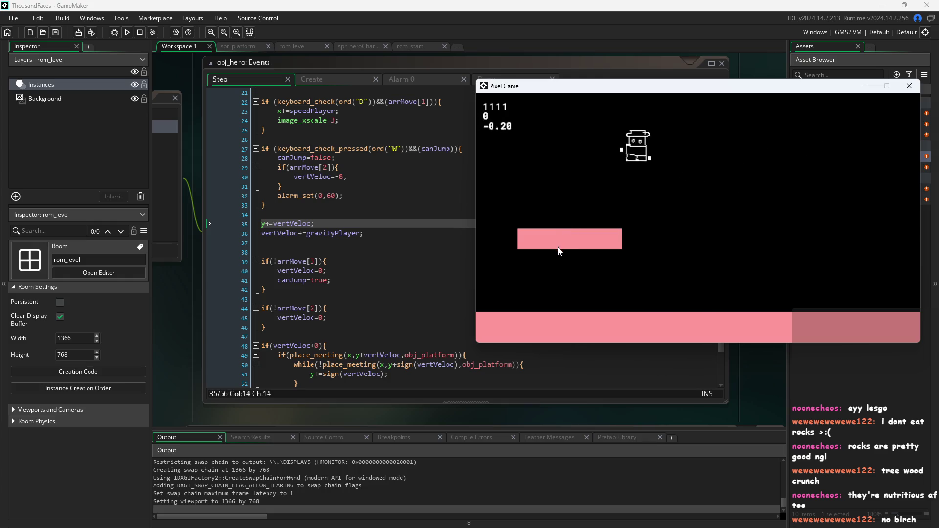
key("d")
key("w")
key("w")
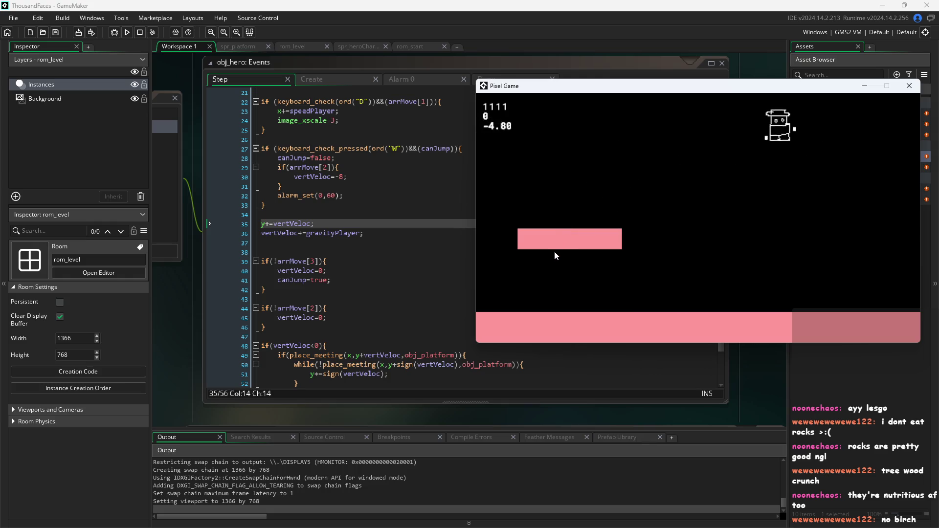
key("a")
key("w")
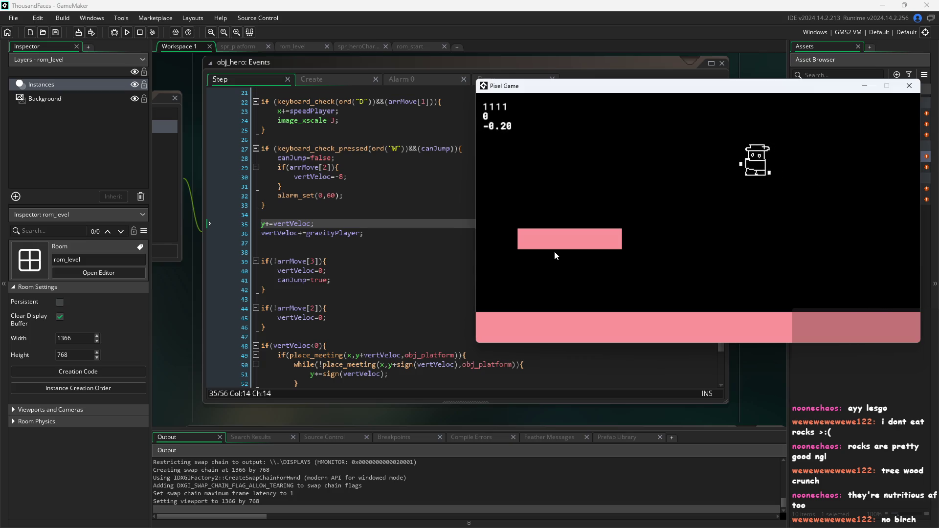
key("w")
key("w")
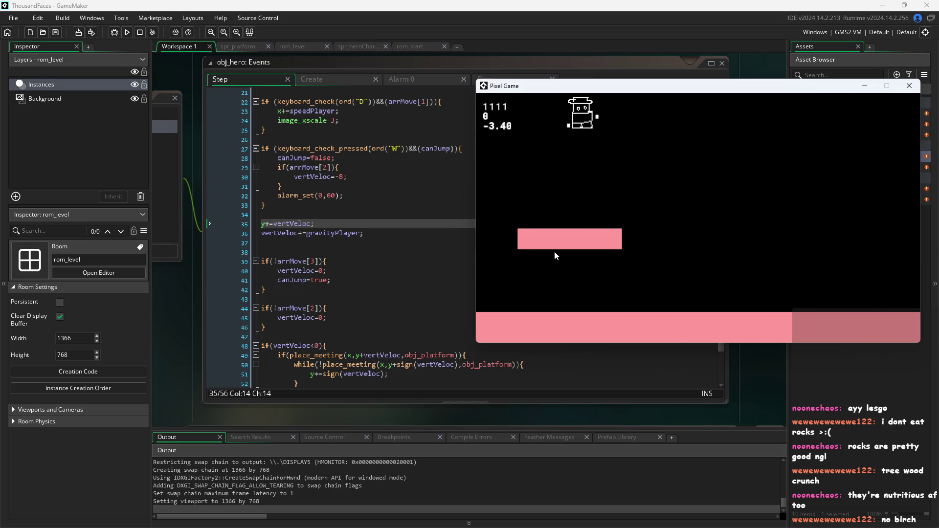
key("w")
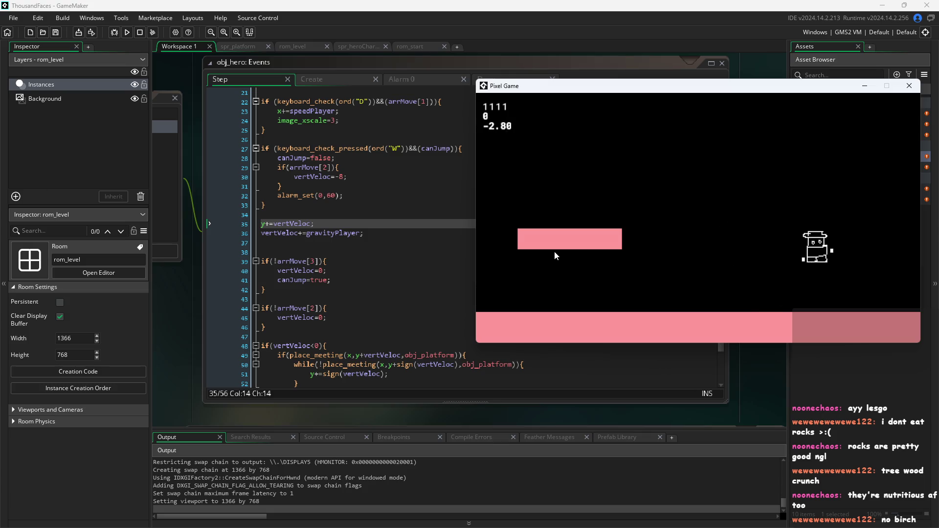
key("w")
key("d")
key("w")
key("a")
key("w")
key("w")
key("w")
key("d")
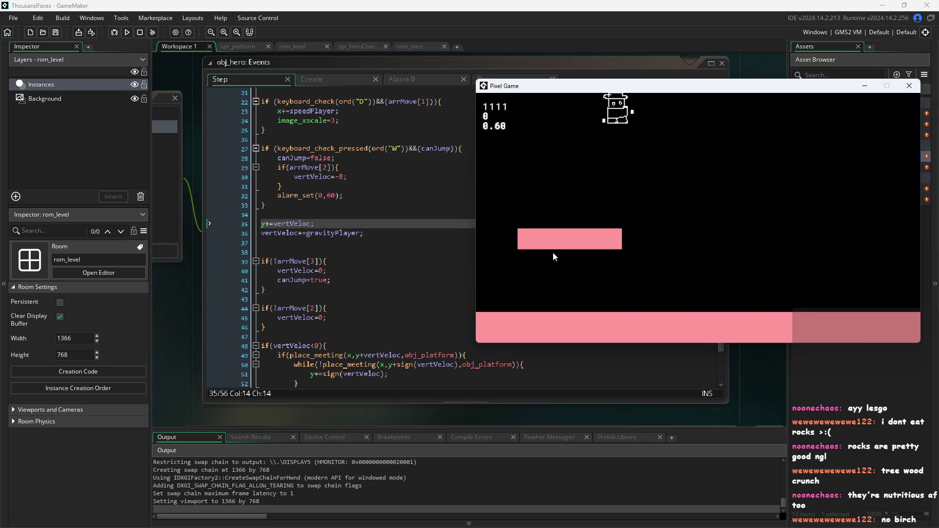
Keep jumping the hero back and forth across the pink floor, then reposition the game window.
key("w")
key("w")
key("a")
key("w")
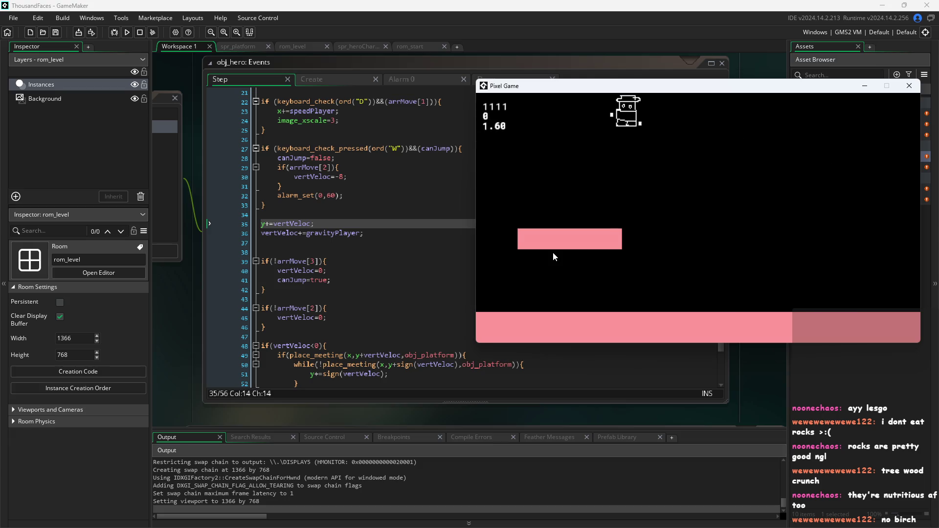
key("w")
key("w")
key("d")
key("w")
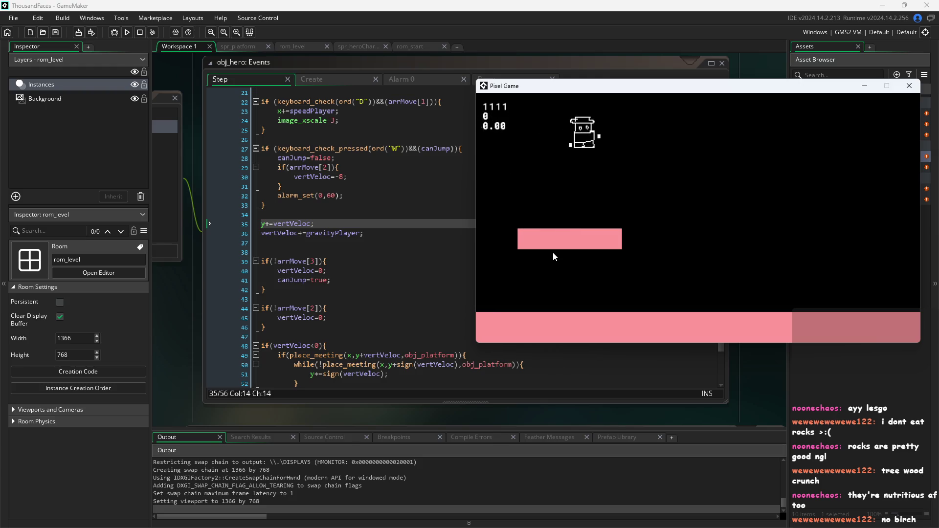
key("w")
key("w")
key("a")
key("d")
key("w")
key("d")
key("w")
key("a")
key("w")
key("d")
key("w")
key("a")
key("w")
key("w")
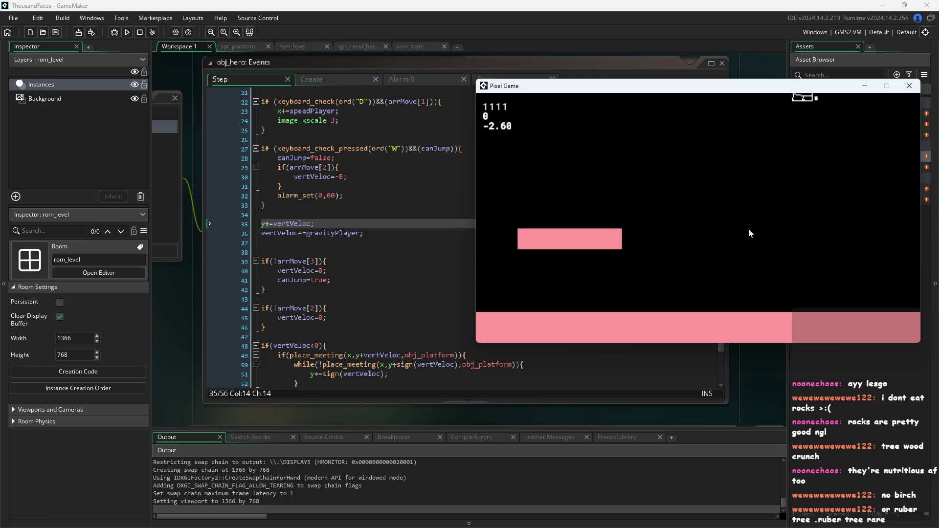
key("w")
key("w")
key("d")
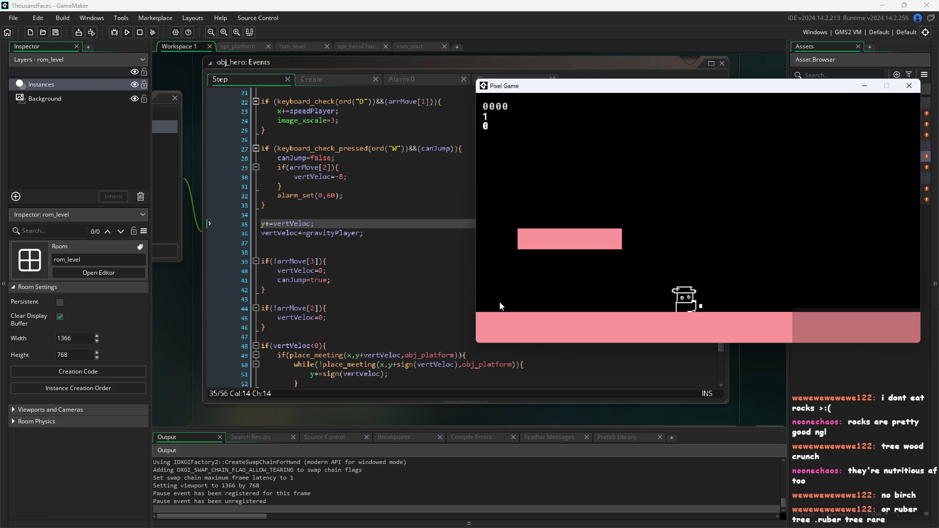
left_click_drag(526, 90, 536, 69)
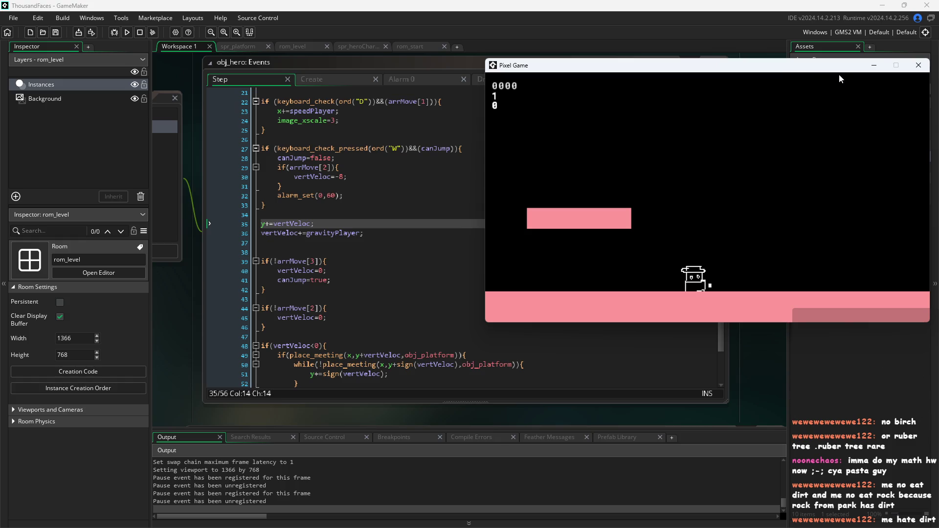
Close the running Pixel Game window.
left_click(918, 65)
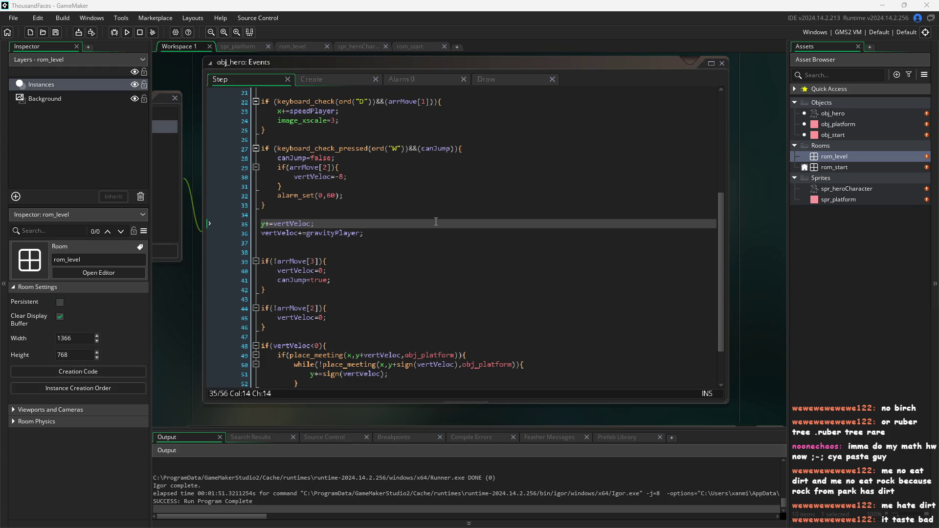
Scroll back to line 35 and select the y+=vertVeloc; statement.
scroll(424, 238, "up", 3)
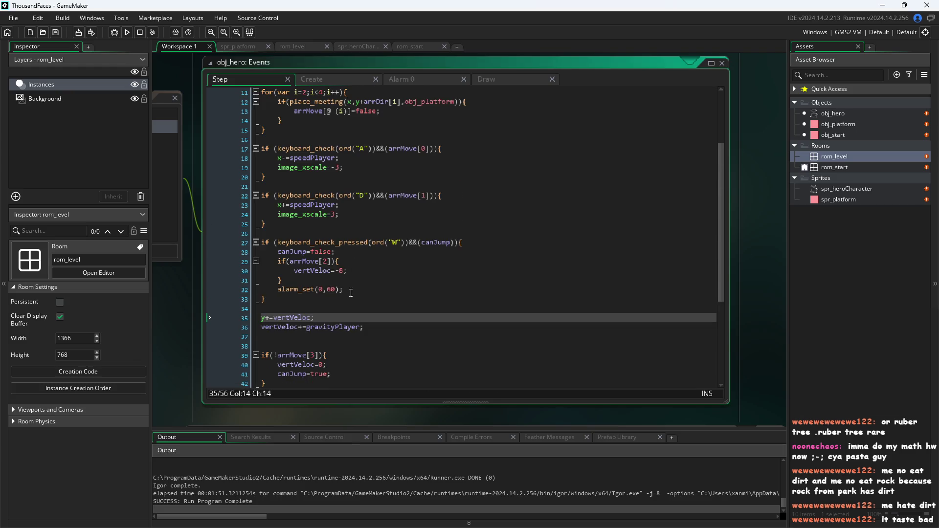
scroll(354, 308, "down", 2)
left_click(374, 281)
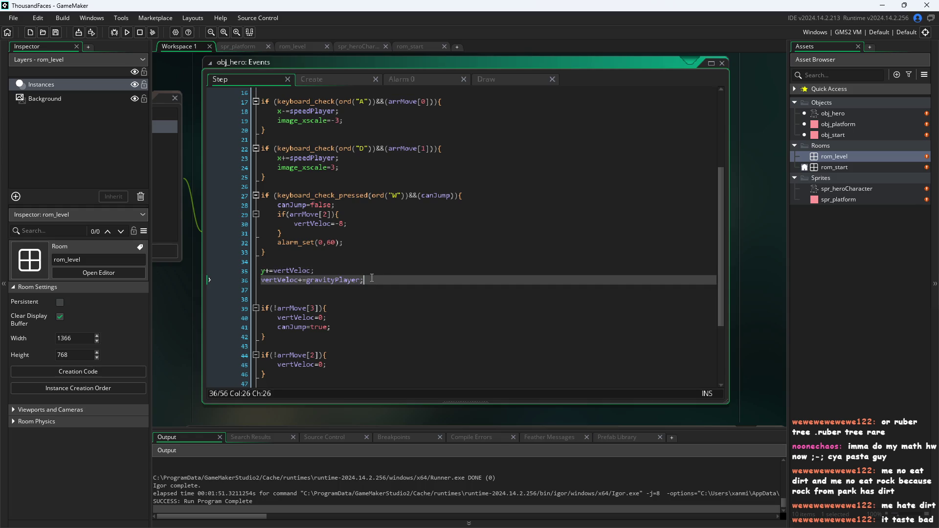
left_click(343, 270)
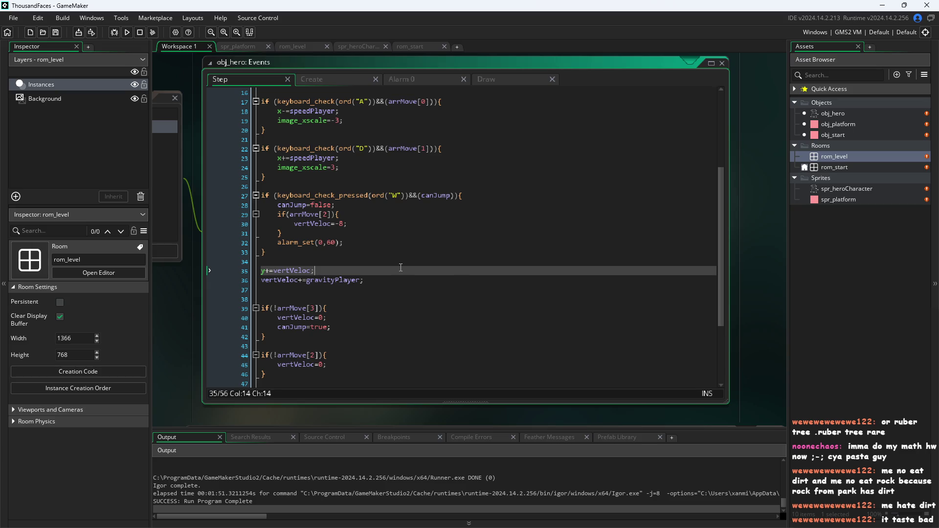
left_click_drag(342, 271, 226, 272)
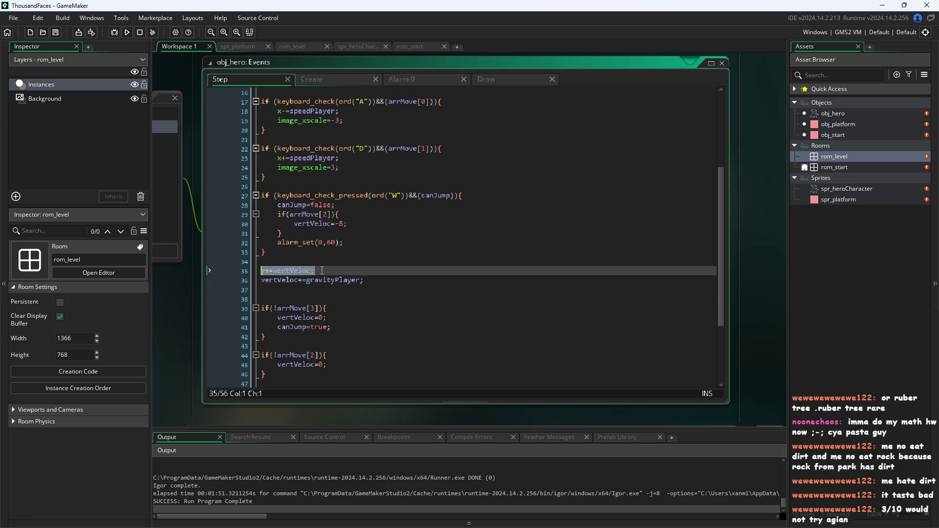
Delete line 35's y+=vertVeloc; and add else{y+=vertVeloc;} after the collision block, then save.
key("BackSpace")
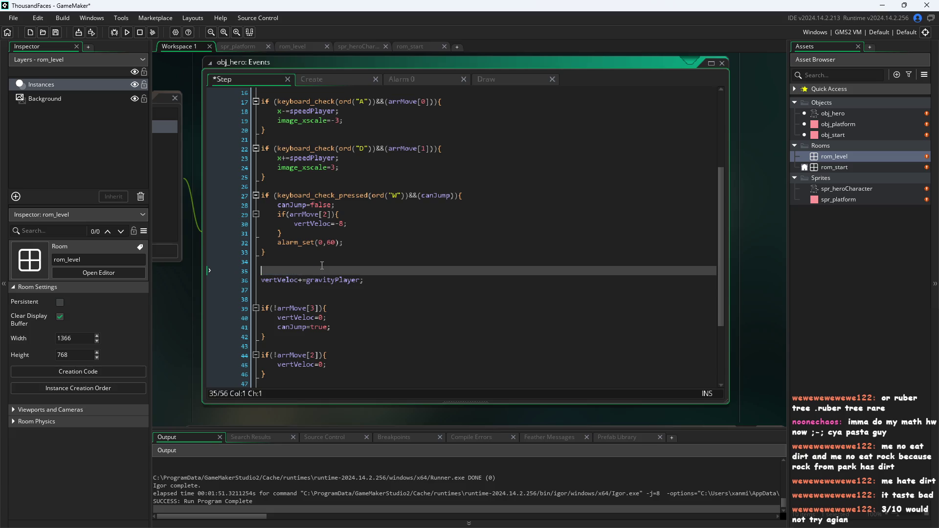
key("BackSpace")
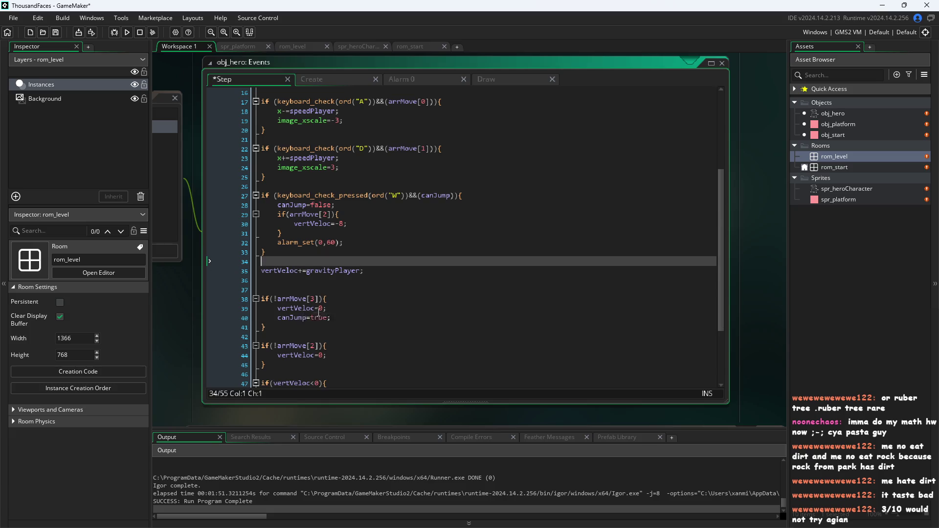
scroll(337, 279, "down", 3)
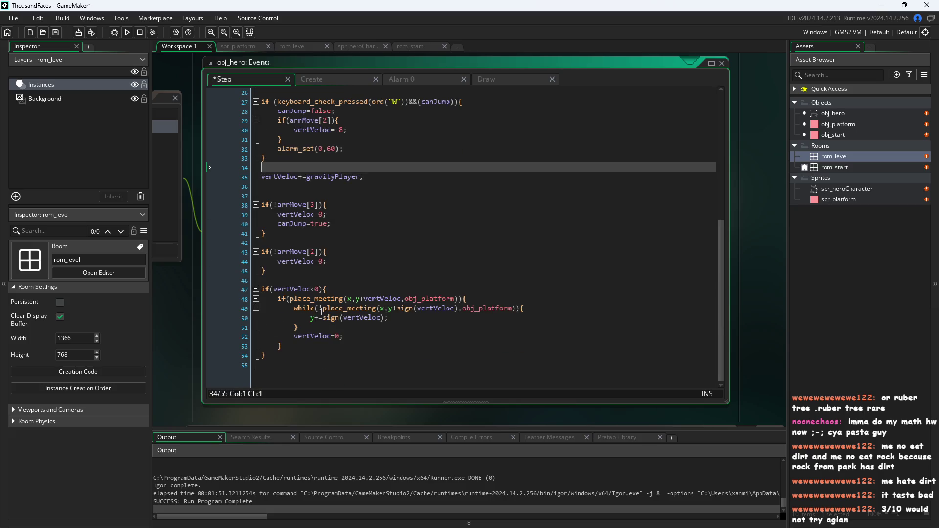
left_click(336, 344)
key("Return")
type("else{y+=vertVeloc;")
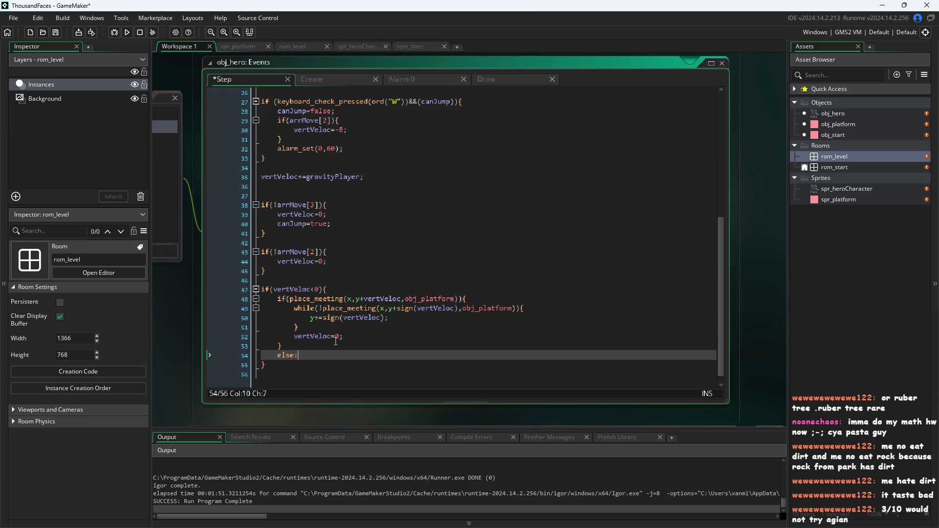
type("}")
left_click(196, 361)
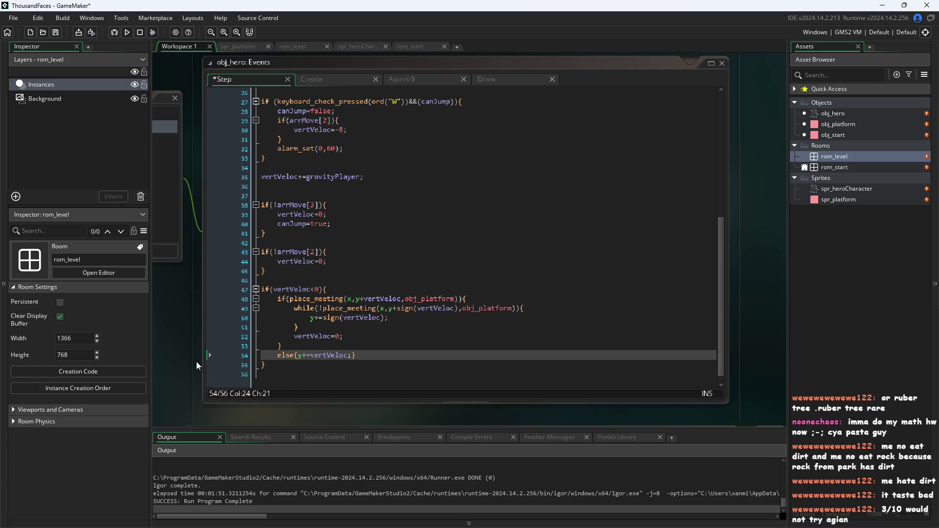
Run the game, start the level from the title screen, and drag the game window aside.
left_click(127, 32)
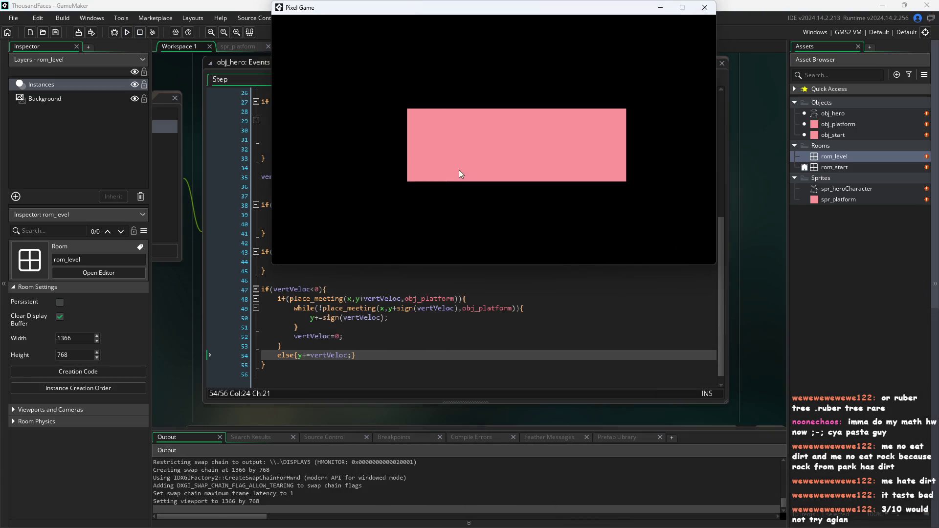
left_click(459, 173)
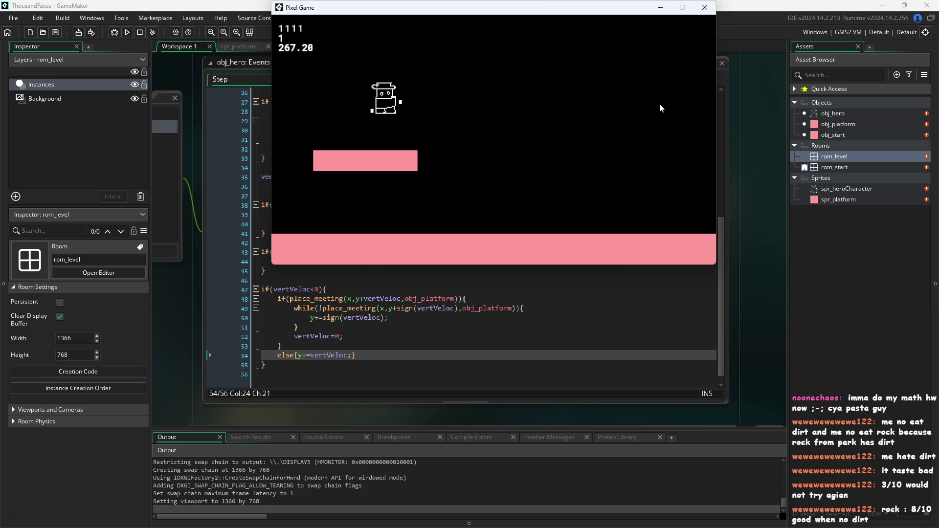
mouse_move(636, 19)
left_mouse_down()
mouse_move(877, 165)
mouse_move(764, 134)
mouse_move(842, 74)
mouse_move(842, 18)
mouse_move(836, 35)
left_mouse_up()
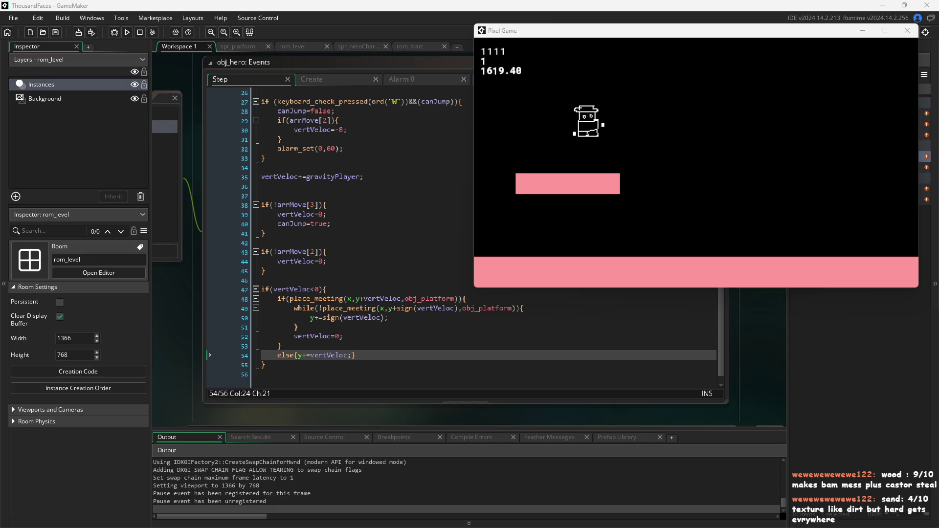
Play briefly with D, W and A, then select the if(vertVeloc<0){ line 47 in the code.
left_click(585, 142)
key("d")
key("w")
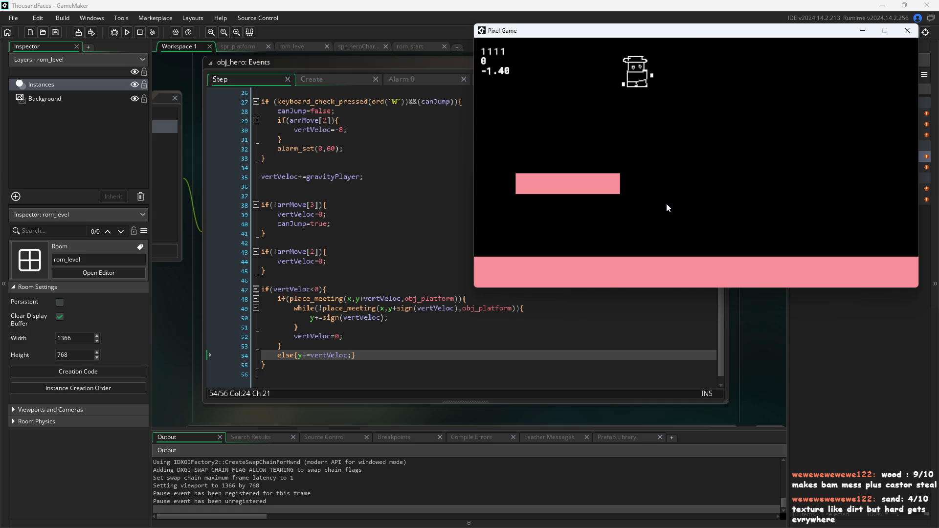
key("d")
key("a")
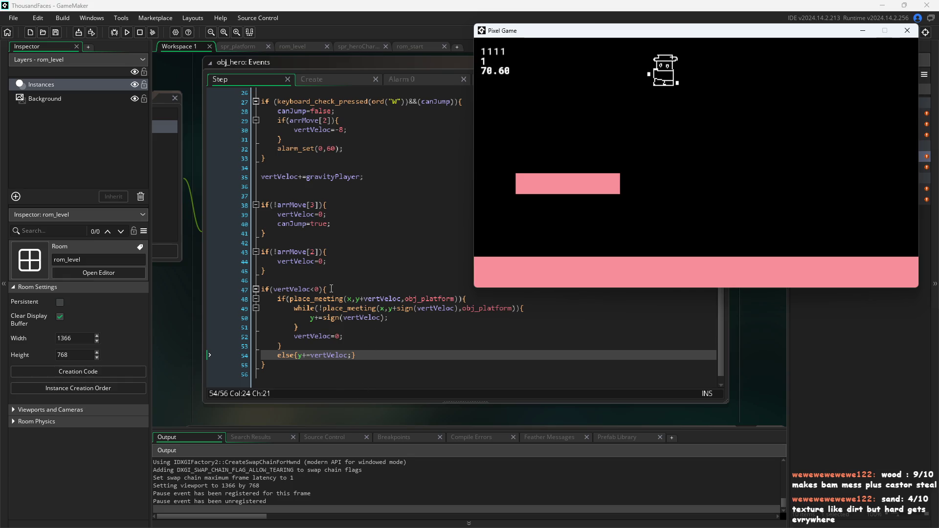
left_click_drag(247, 355, 247, 302)
left_click(237, 292)
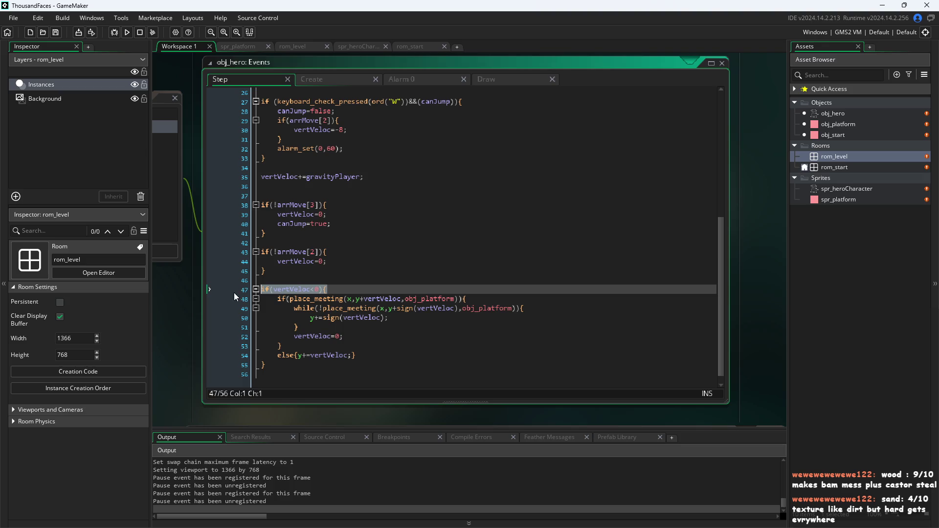
Delete the if(vertVeloc<0){ wrapper and its closing brace, outdent the collision block, then press F5.
key("BackSpace")
left_click(277, 299)
left_click(288, 371)
key("BackSpace")
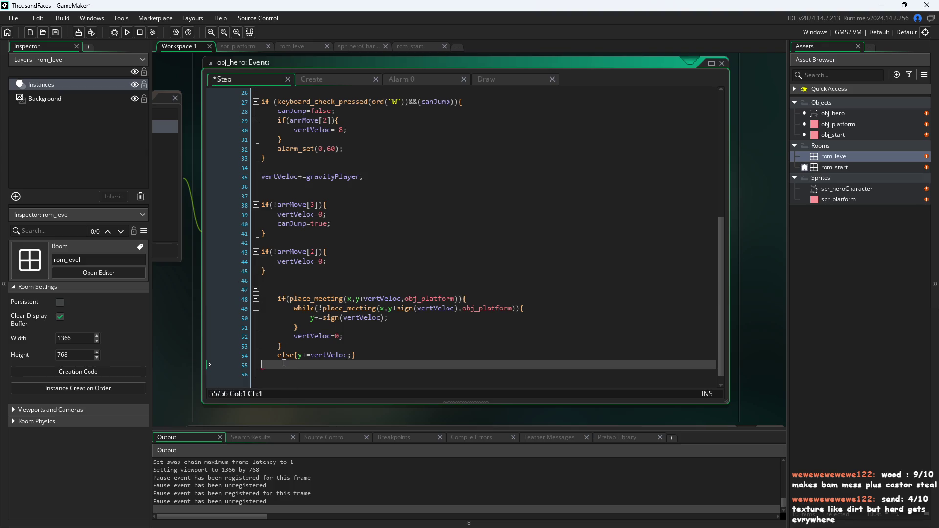
mouse_move(356, 355)
left_mouse_down()
mouse_move(184, 304)
mouse_move(181, 294)
left_mouse_up()
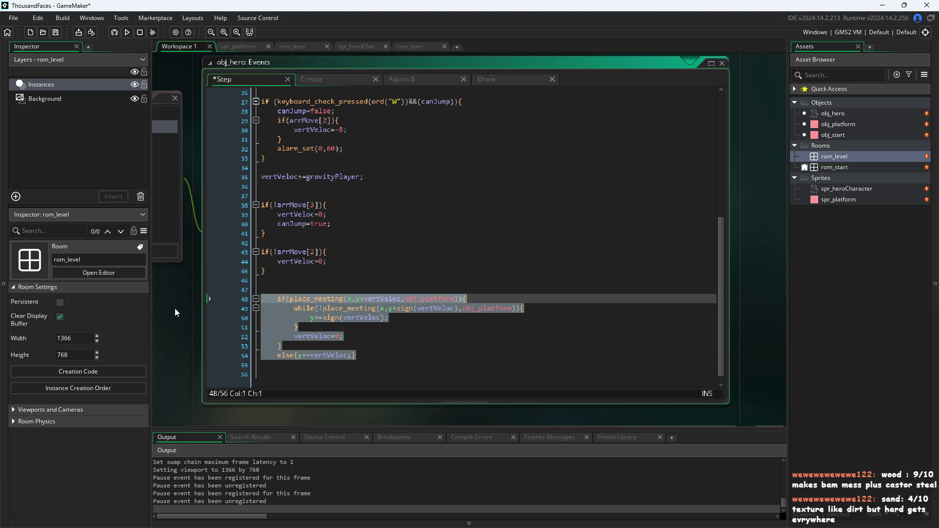
key("shift+Tab")
left_click(392, 358)
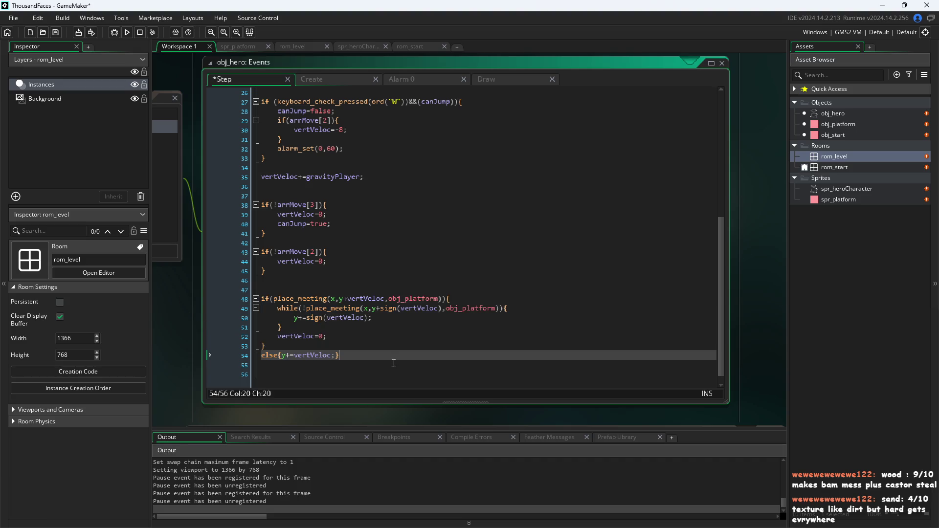
key("F5")
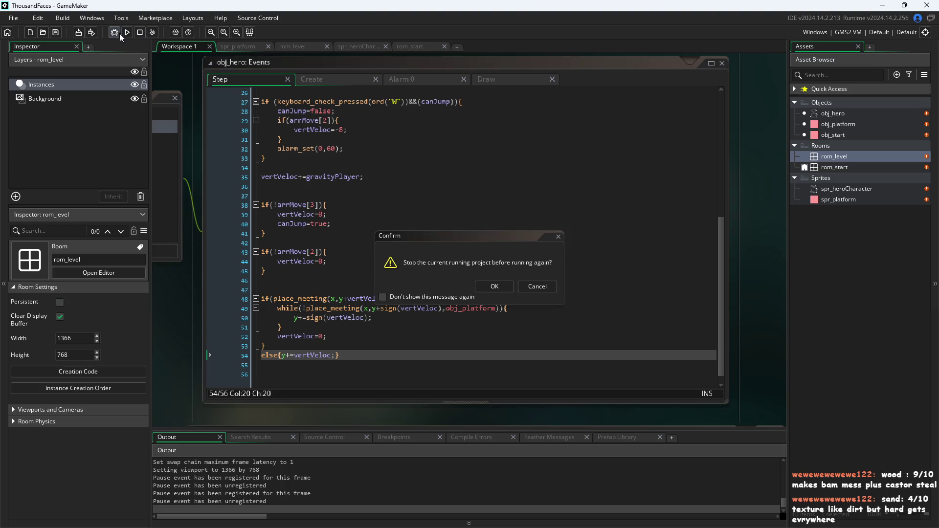
Rerun the rebuilt game, walk the hero off the platform and along the pink floor, then close it.
key("Return")
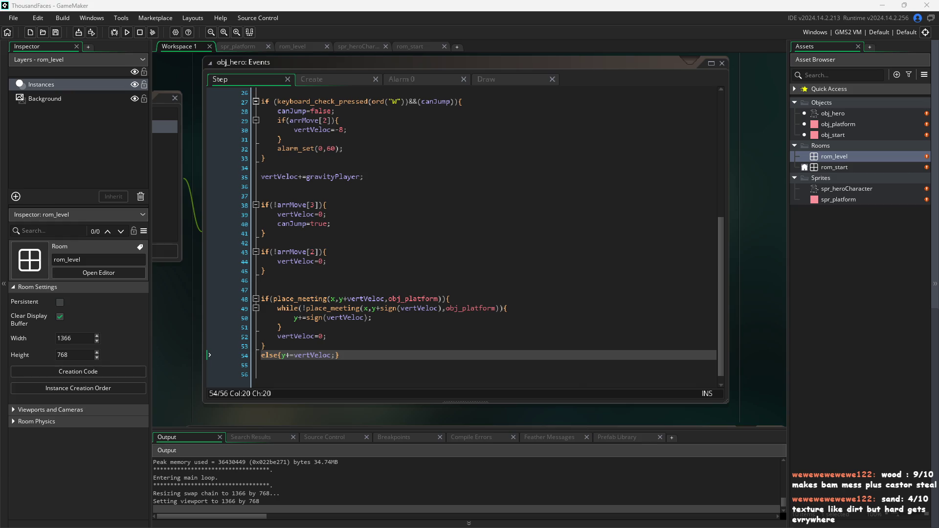
key("d")
key("a")
key("d")
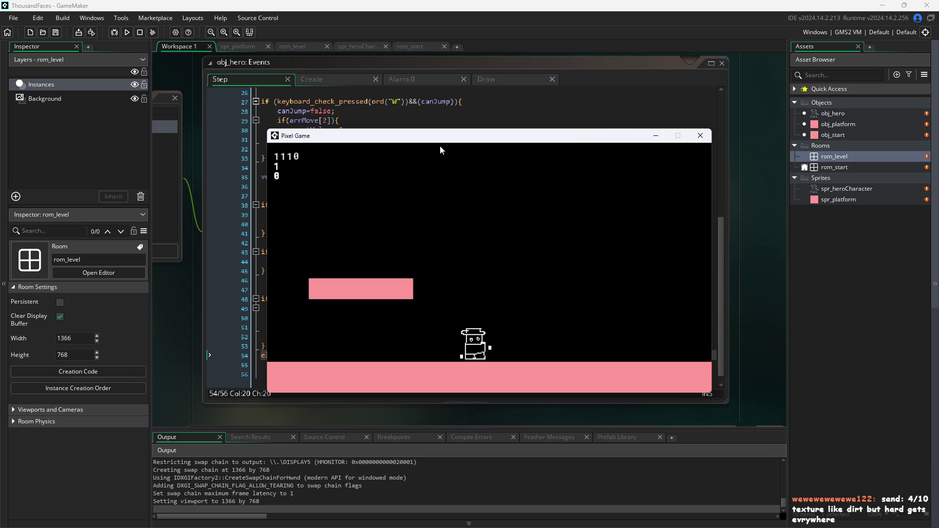
mouse_move(442, 138)
left_mouse_down()
mouse_move(635, 138)
mouse_move(623, 139)
left_mouse_up()
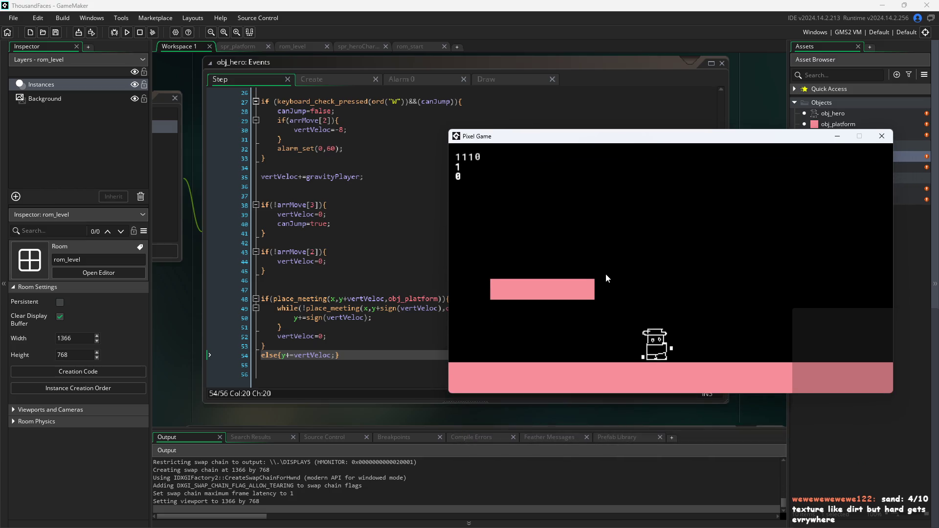
key("a")
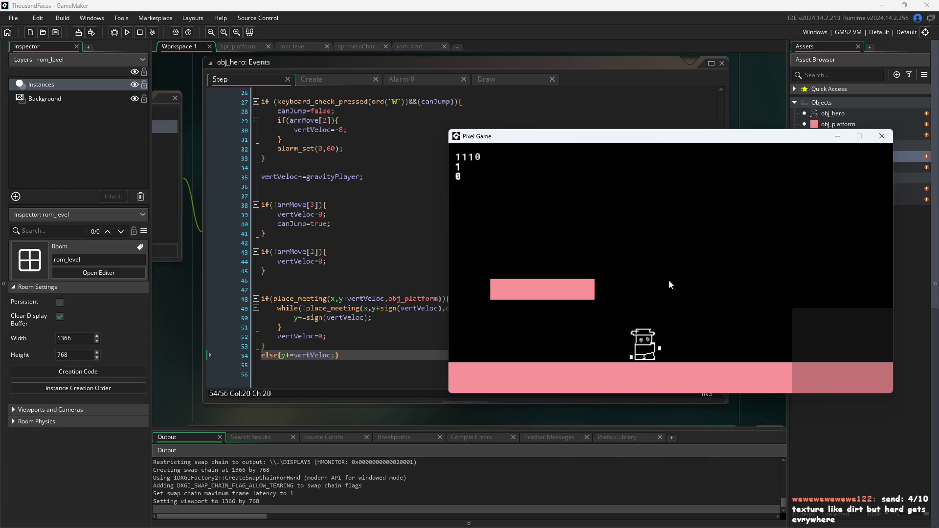
key("d")
key("Escape")
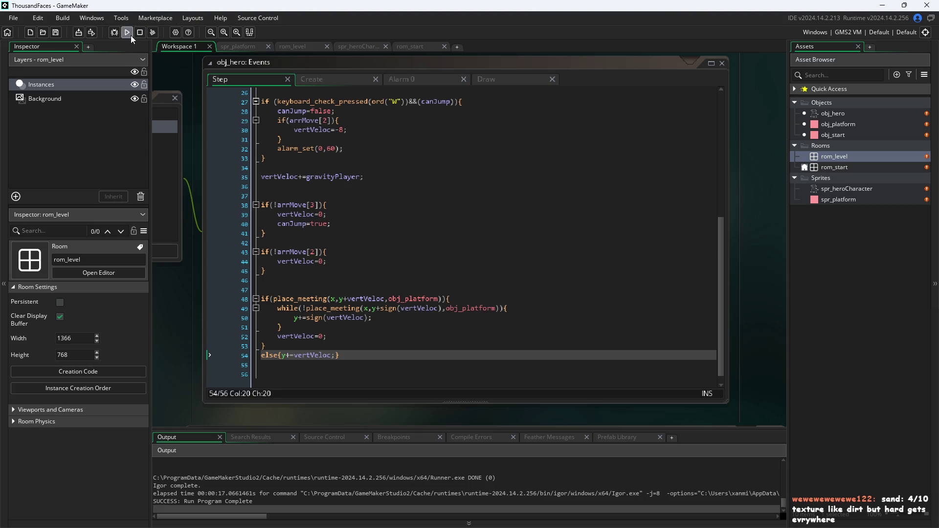
Launch the game again, walk the hero off the platform and jump while steering left and right.
left_click(131, 35)
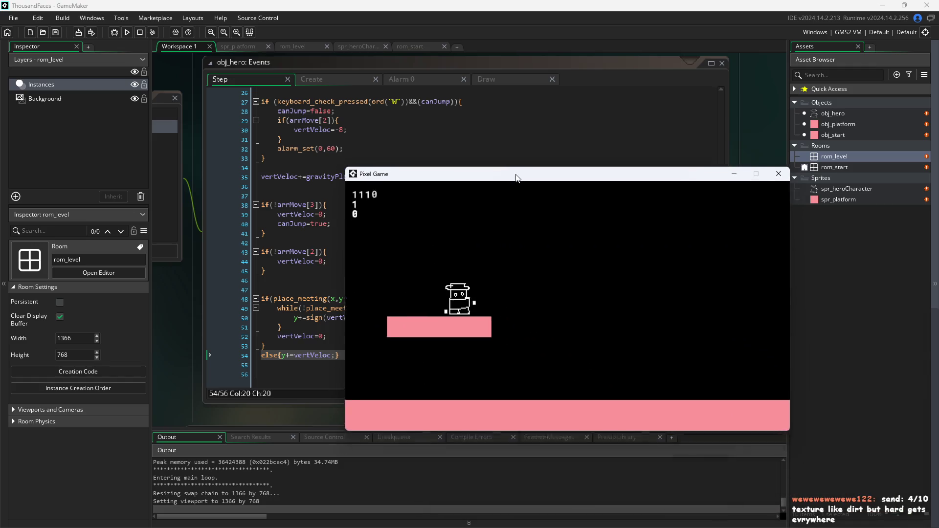
key("d")
key("w")
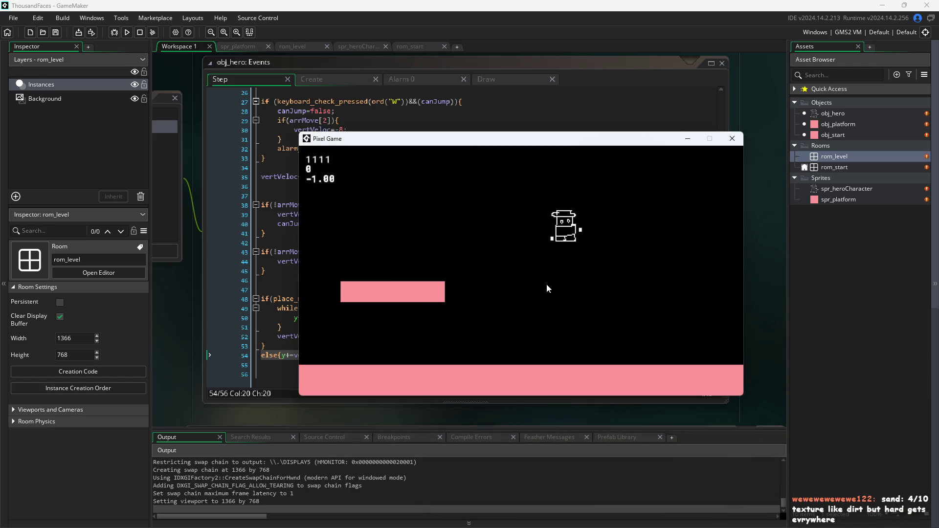
key("a")
key("w")
key("w")
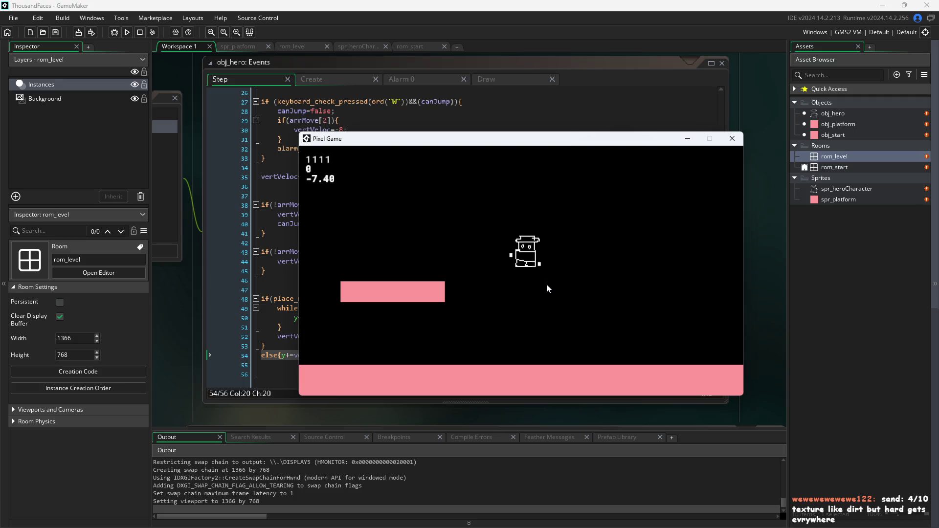
key("d")
key("w")
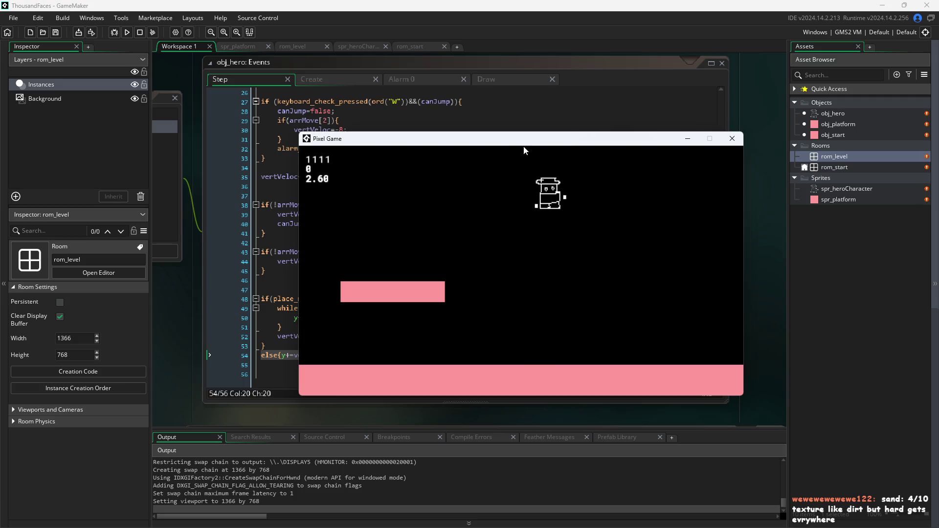
key("a")
key("w")
Jump repeatedly right after landing, then walk the hero left and right on the pink floor.
key("w")
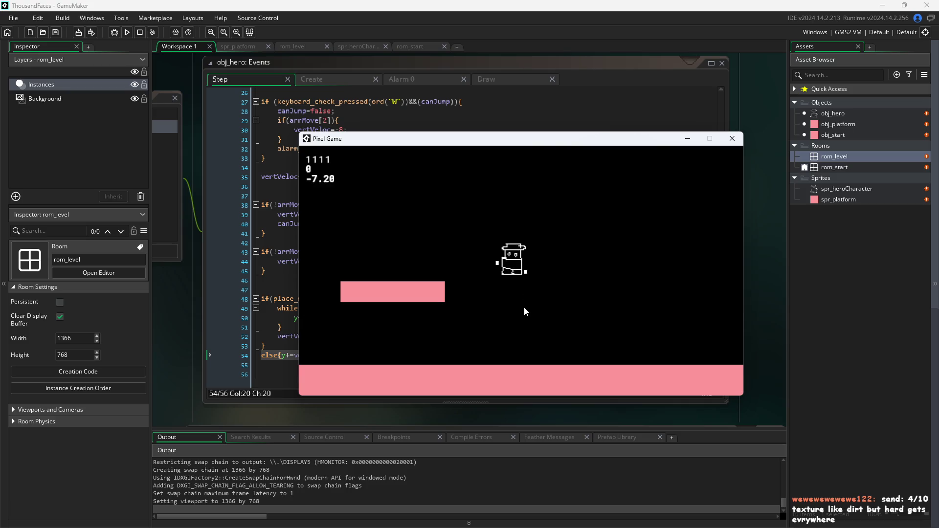
key("w")
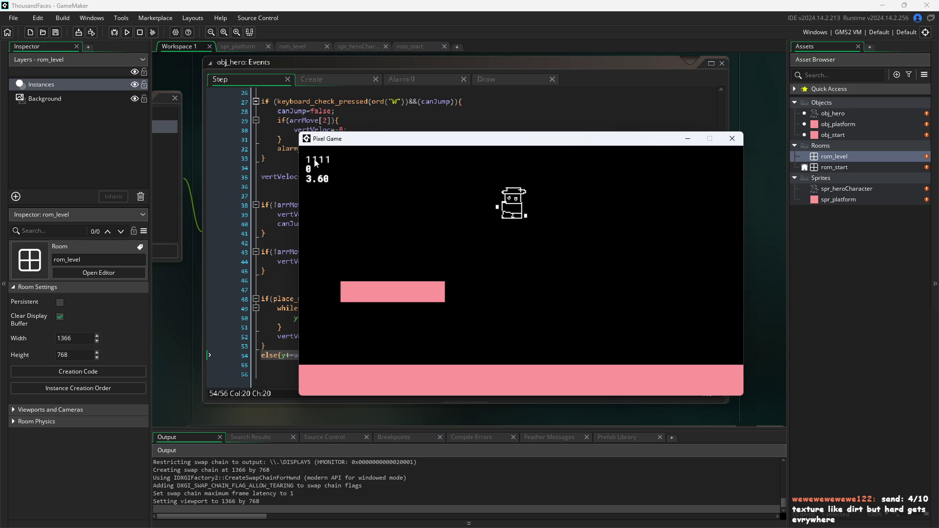
key("w")
key("w")
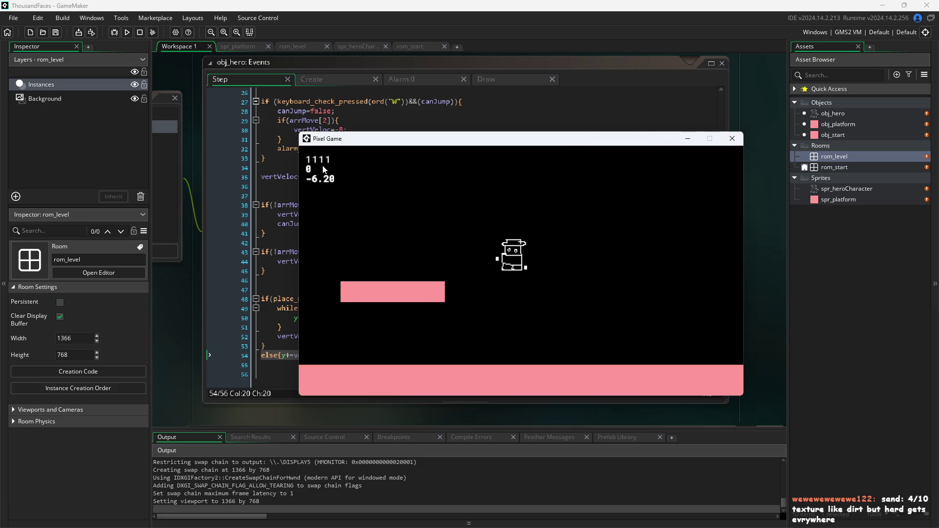
key("w")
key("w")
key("w")
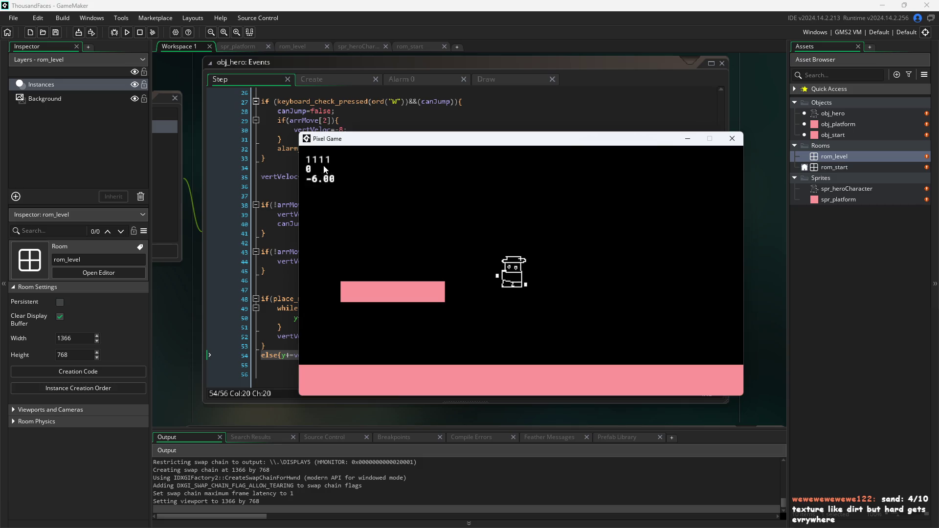
key("w")
key("w")
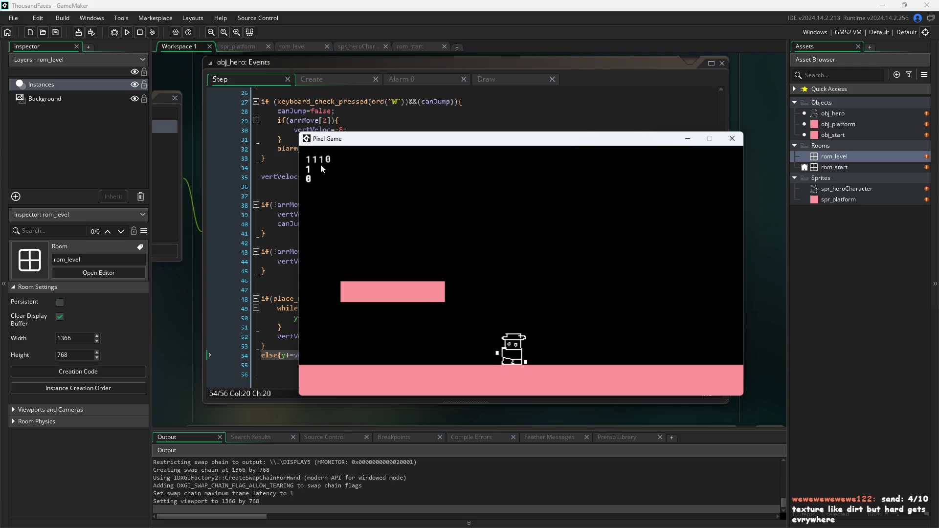
key("d")
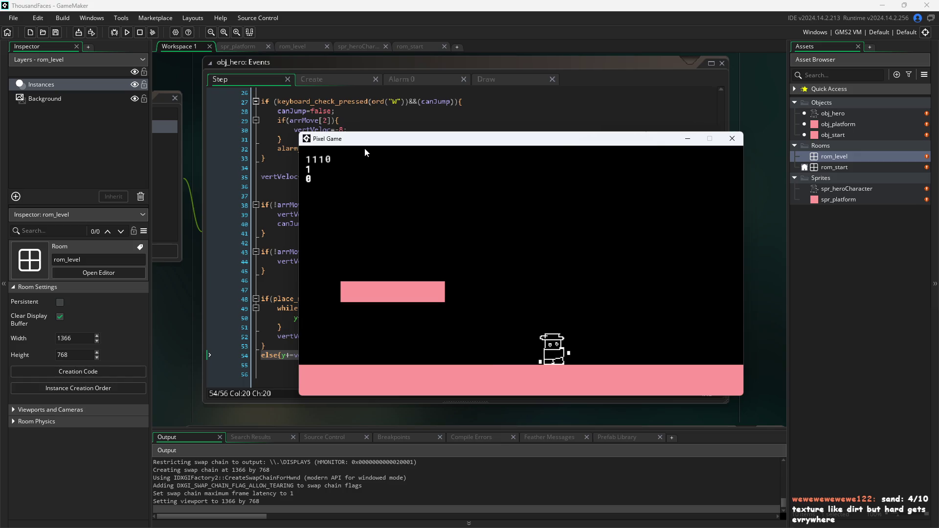
left_click_drag(386, 141, 498, 145)
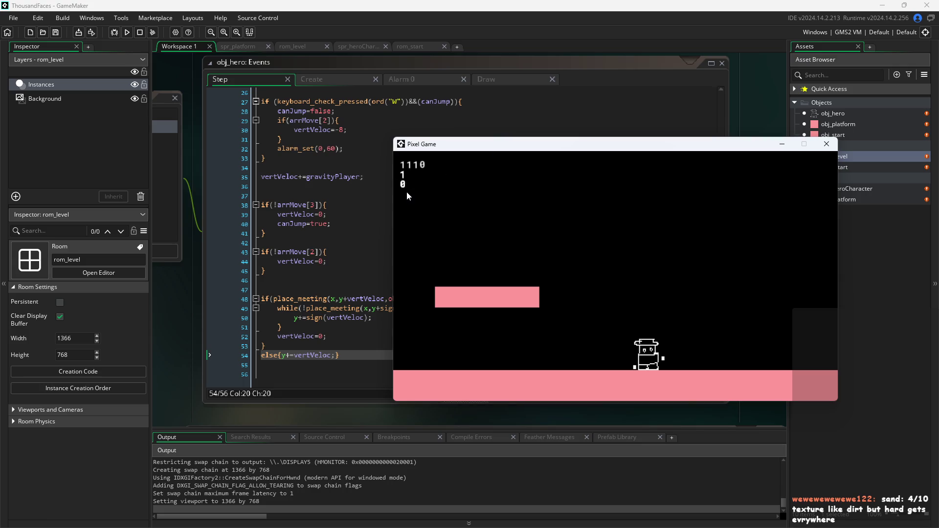
key("a")
key("d")
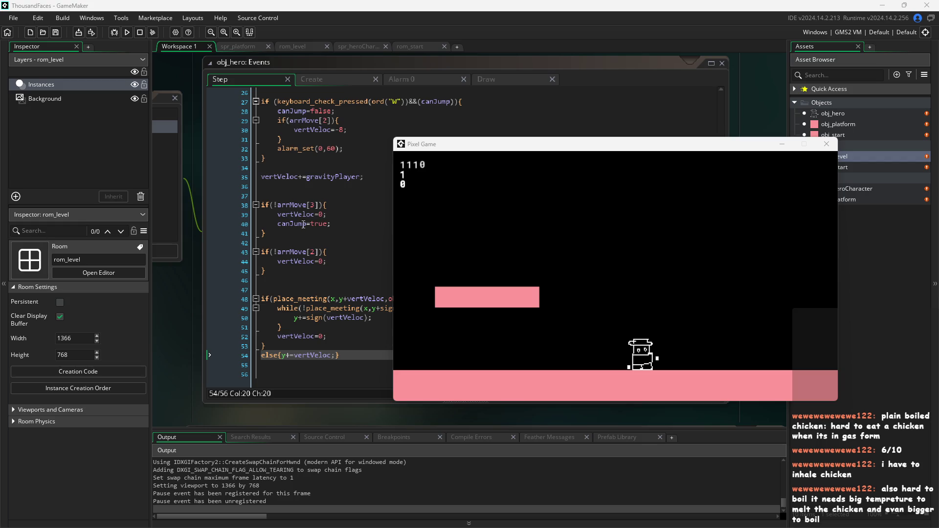
Bring the obj_hero Step code editor back in front of the Pixel Game window.
left_click(298, 261)
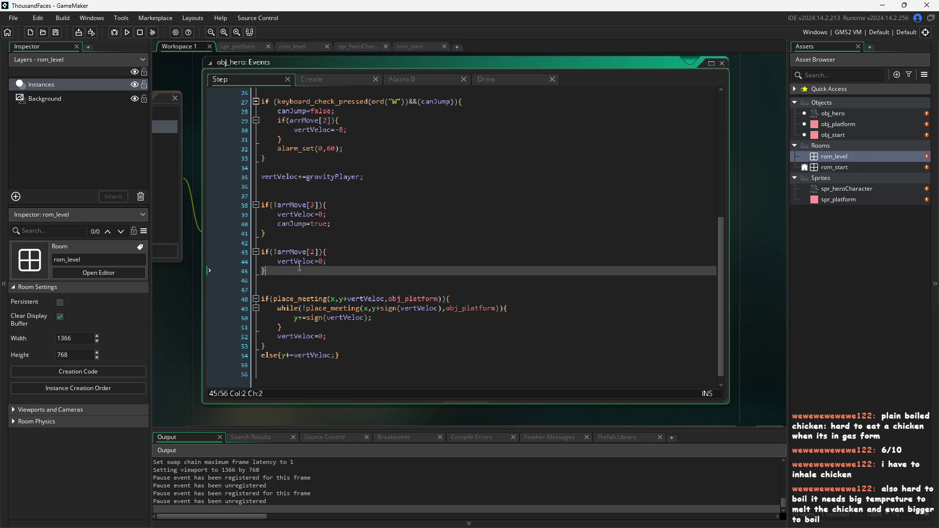
Select the code on lines 44–45 of obj_hero's Step event and place the caret on line 46.
left_click_drag(266, 270, 298, 261)
left_click(531, 277)
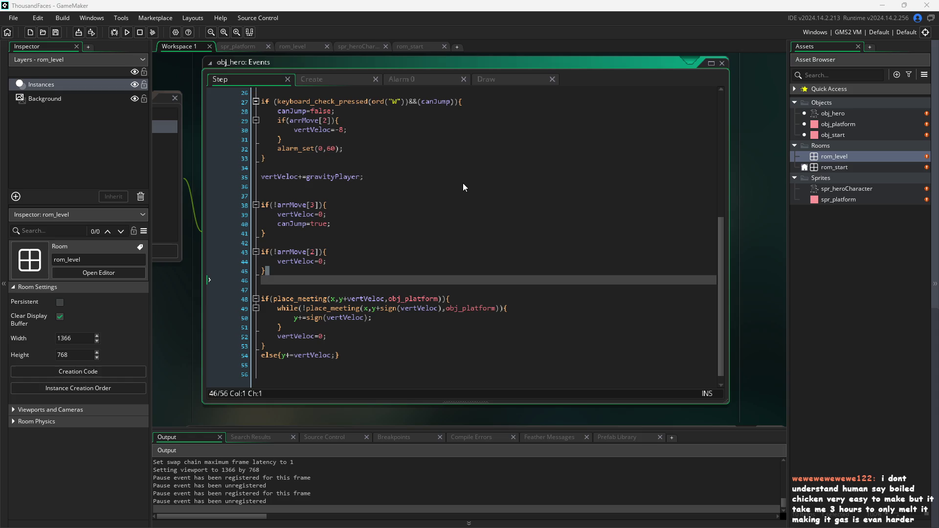
key("alt+Tab")
Show the TierMaker tier list maximized and full-screen, and place the rock image in tier A.
left_click(910, 17)
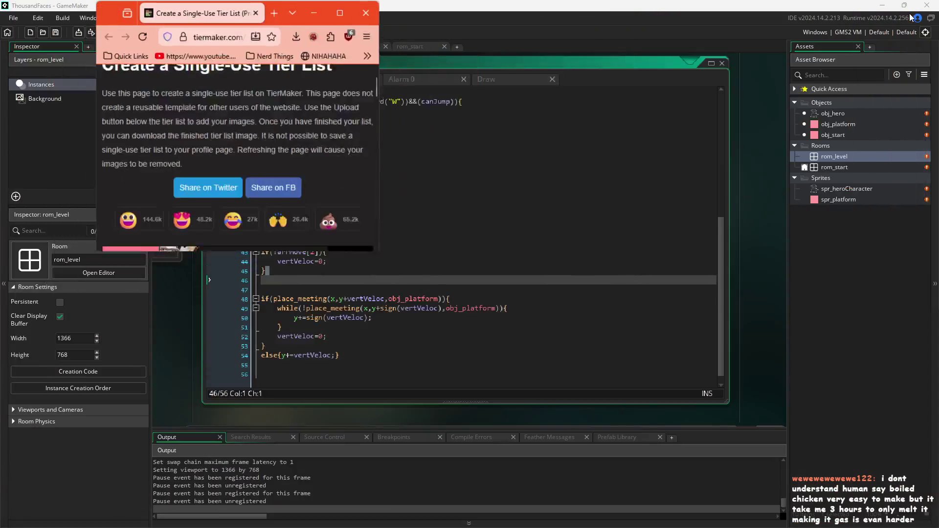
left_click(309, 12)
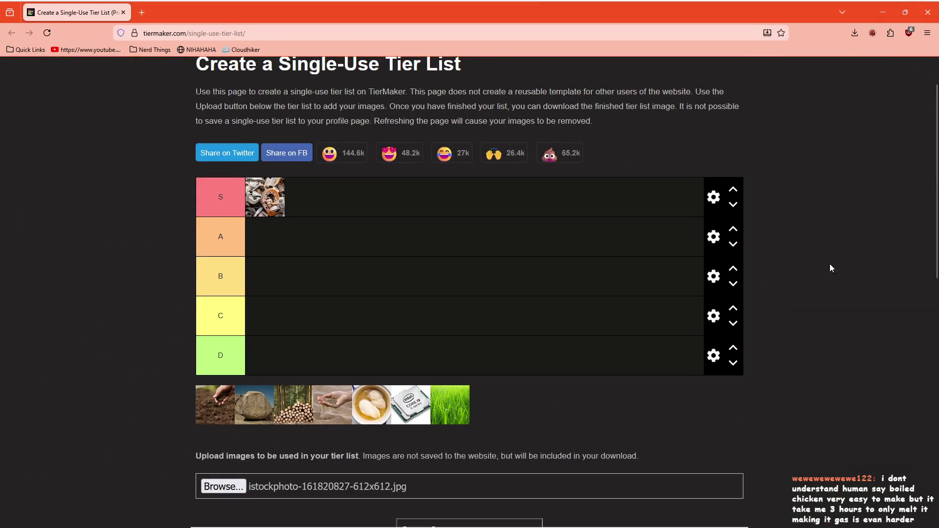
key("F11")
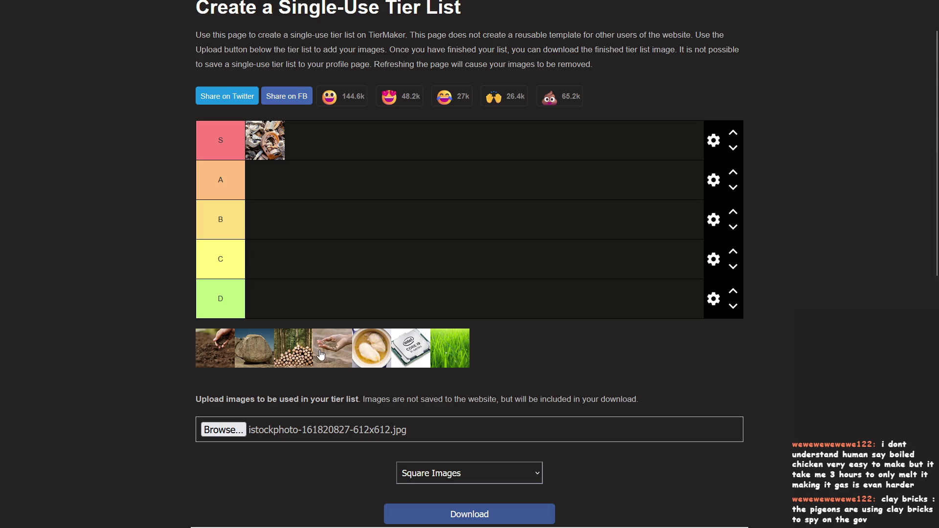
mouse_move(266, 355)
left_mouse_down()
mouse_move(273, 171)
mouse_move(281, 180)
left_mouse_up()
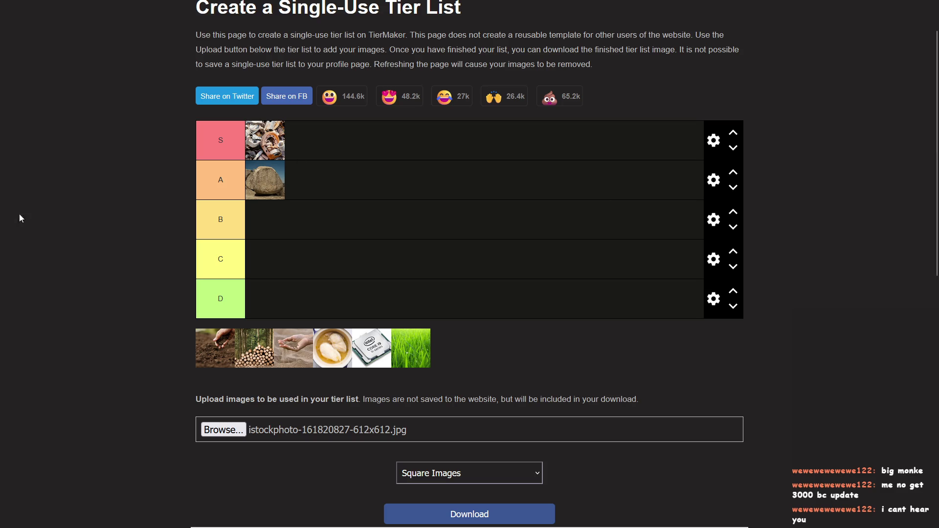
Drag the soil-and-hand image into tier D.
mouse_move(211, 354)
left_mouse_down()
mouse_move(272, 293)
mouse_move(285, 304)
left_mouse_up()
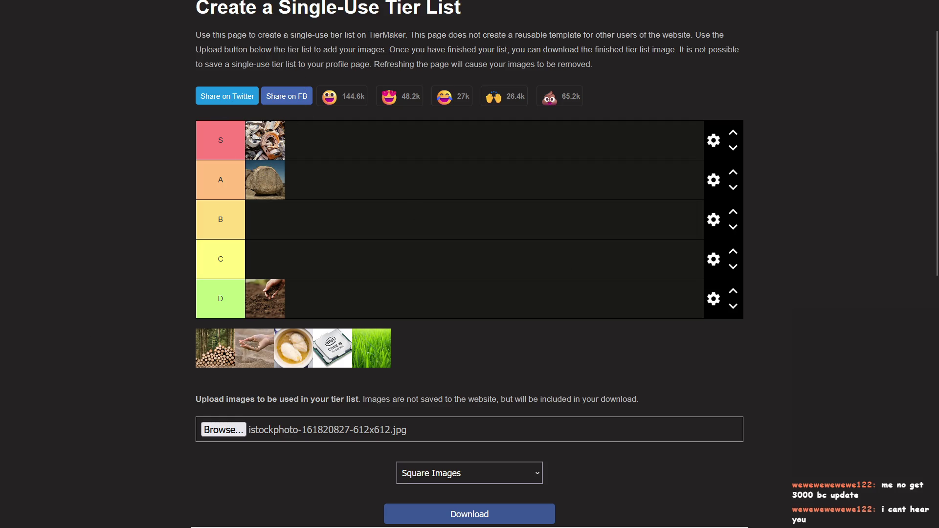
Place the log-pile image at the front of tier A and the sand image in tier C.
mouse_move(220, 345)
left_mouse_down()
mouse_move(252, 137)
mouse_move(244, 179)
left_mouse_up()
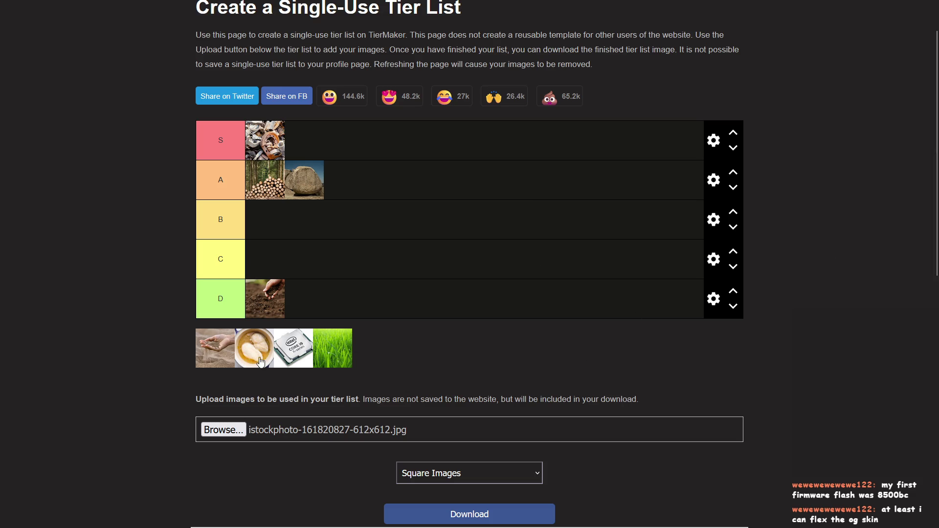
left_click_drag(214, 348, 268, 259)
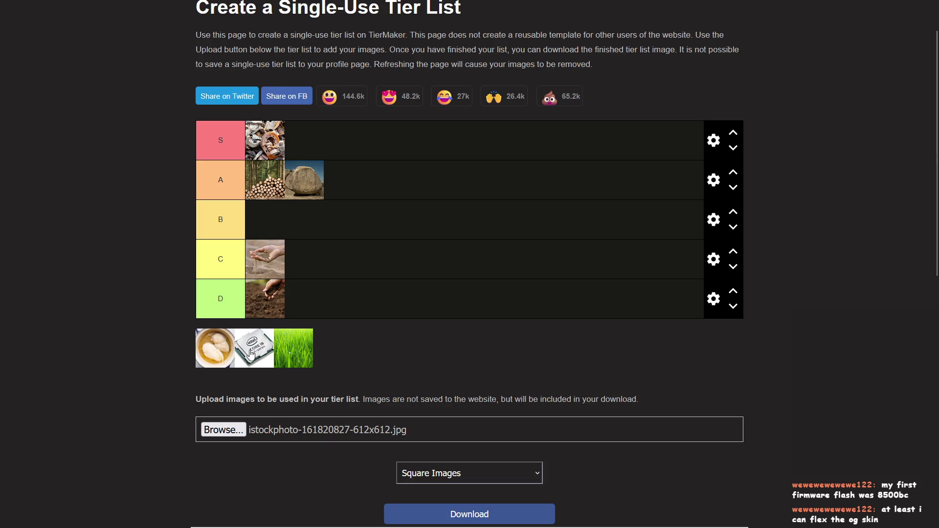
Place the chicken-soup bowl, Intel CPU and grass images in tier B.
mouse_move(214, 356)
left_mouse_down()
mouse_move(266, 225)
mouse_move(350, 209)
left_mouse_up()
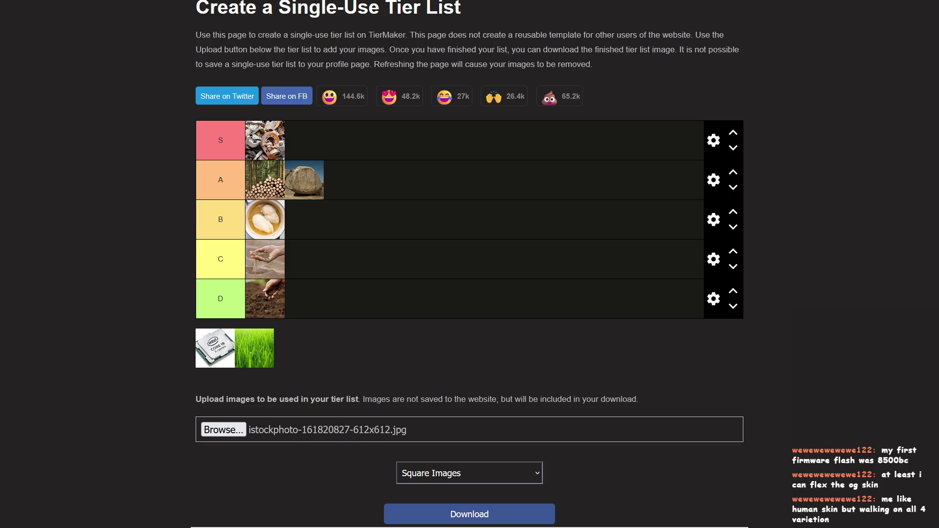
mouse_move(222, 351)
left_mouse_down()
mouse_move(351, 308)
mouse_move(355, 142)
mouse_move(350, 301)
mouse_move(350, 220)
mouse_move(376, 151)
mouse_move(396, 309)
mouse_move(376, 113)
mouse_move(405, 197)
mouse_move(315, 71)
mouse_move(225, 306)
mouse_move(185, 326)
mouse_move(196, 328)
left_mouse_up()
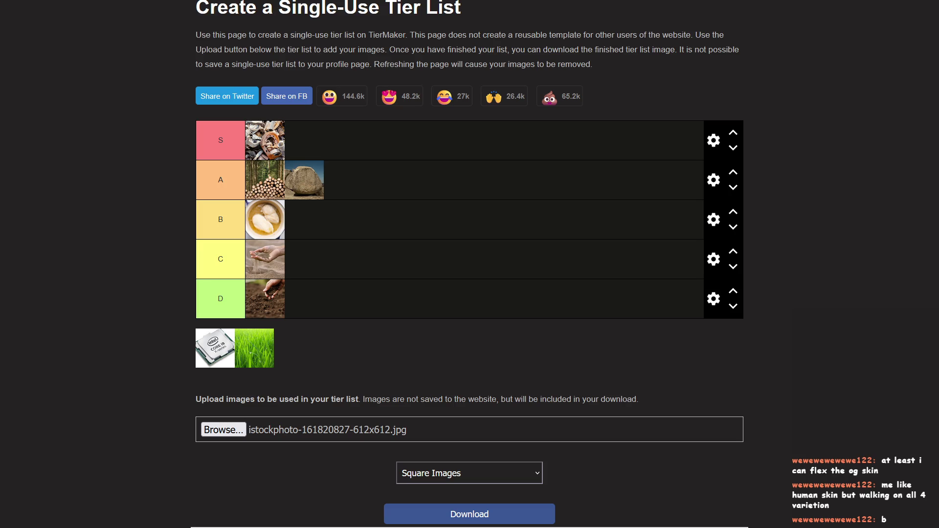
mouse_move(215, 341)
left_mouse_down()
mouse_move(301, 251)
mouse_move(311, 224)
mouse_move(293, 216)
mouse_move(318, 230)
mouse_move(317, 222)
left_mouse_up()
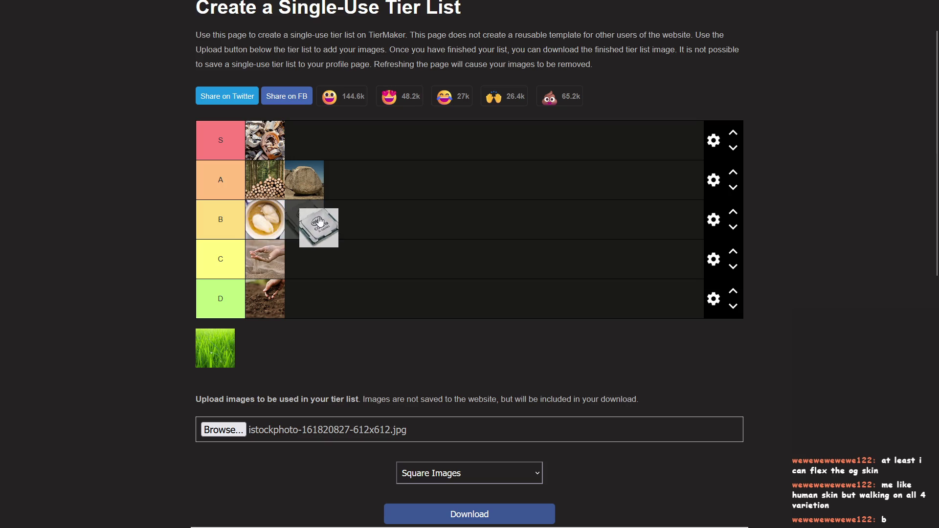
right_click(318, 221)
key("Escape")
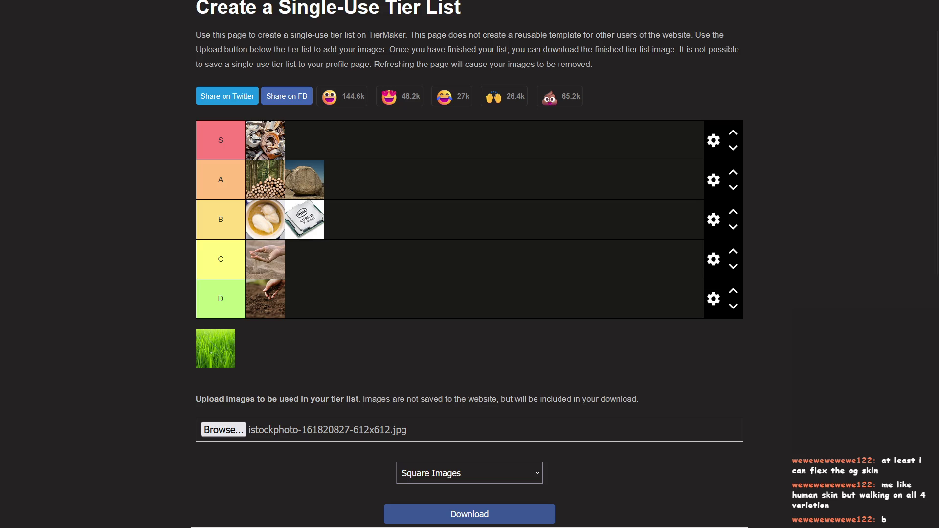
mouse_move(217, 348)
left_mouse_down()
mouse_move(345, 201)
mouse_move(344, 220)
mouse_move(310, 218)
mouse_move(360, 218)
left_mouse_up()
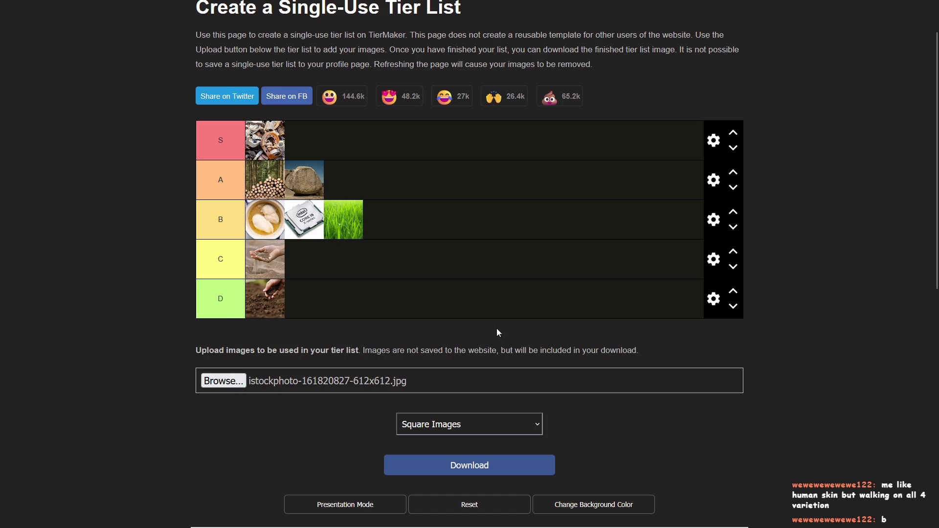
Leave the full-screen TierMaker page and switch back to GameMaker's obj_hero Step event.
mouse_move(450, 4)
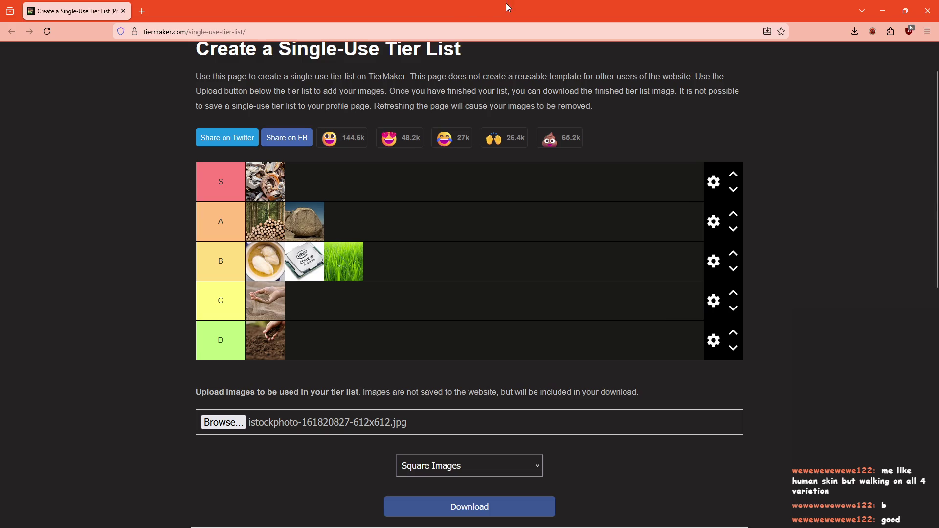
mouse_move(479, 18)
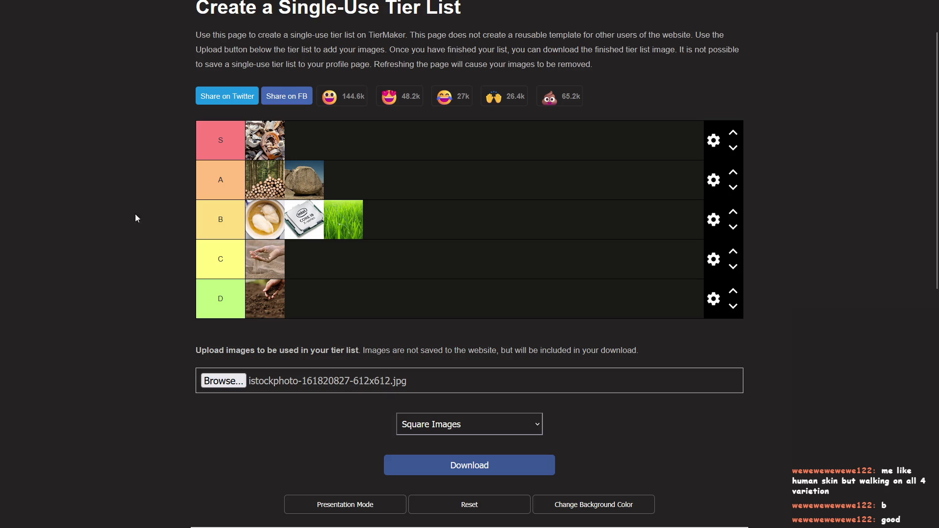
mouse_move(355, 3)
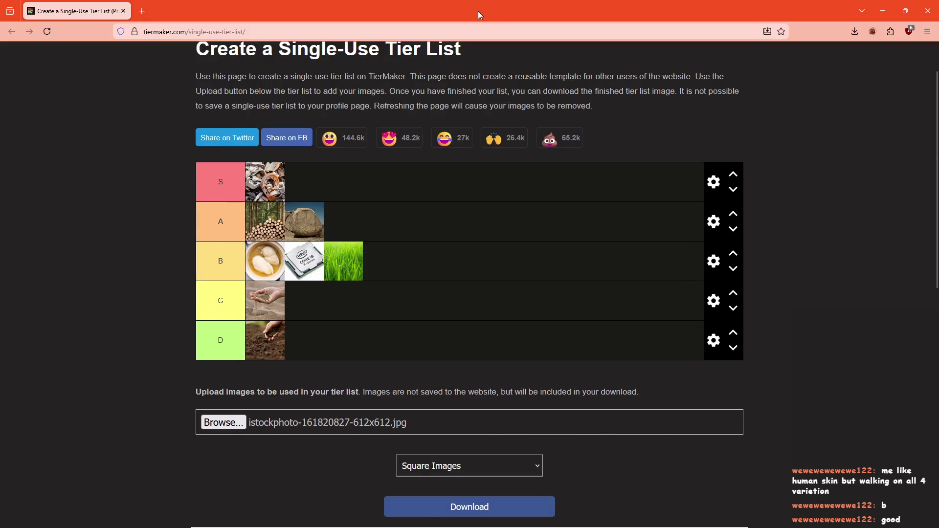
mouse_move(902, 34)
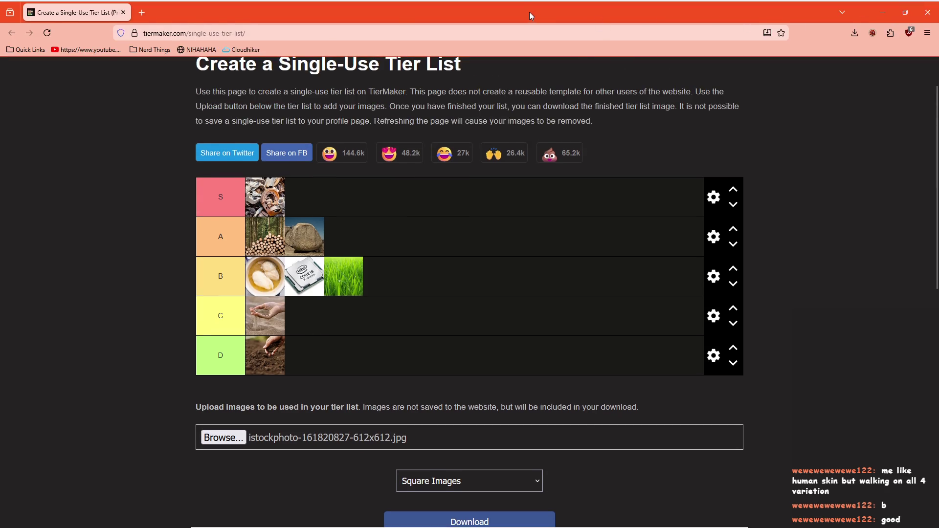
key("alt+Tab")
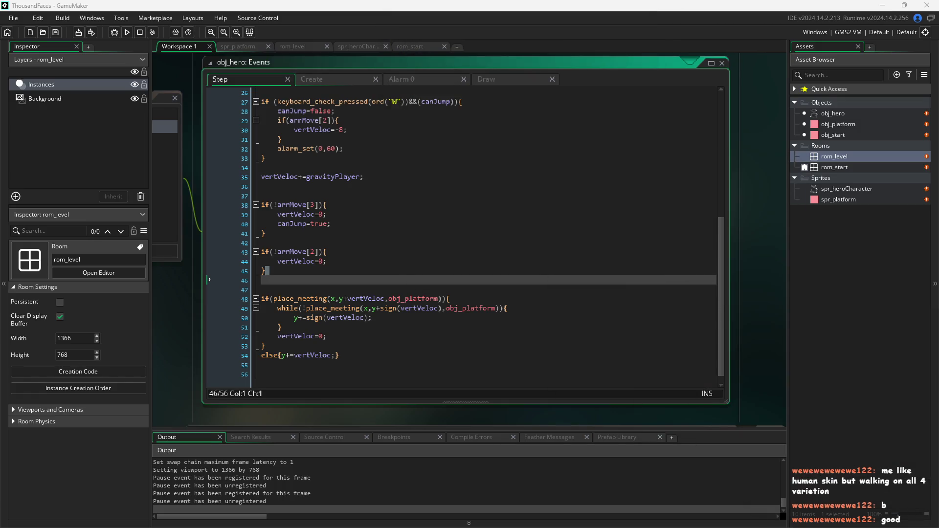
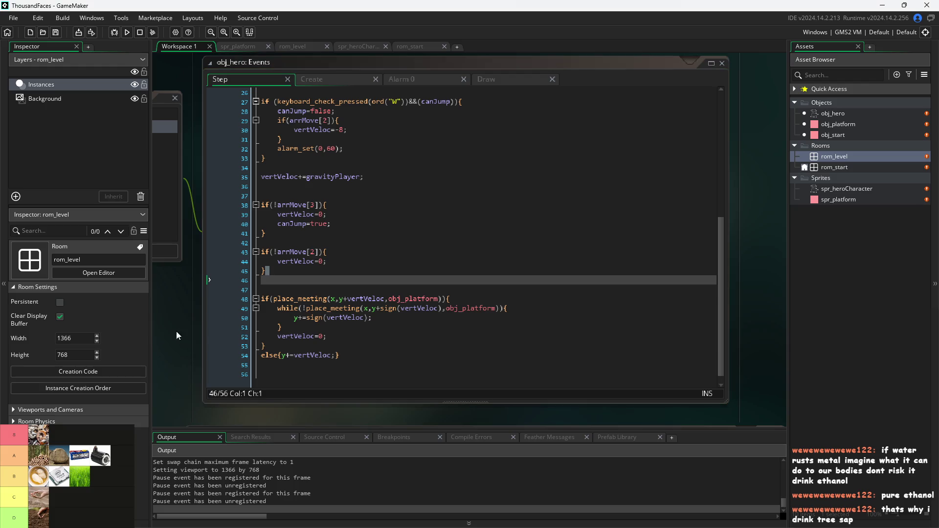
Review obj_hero's Step code, including the vertical collision block and its vertVeloc else branch.
scroll(199, 330, "down", 2)
scroll(200, 329, "up", 3)
scroll(200, 330, "down", 1)
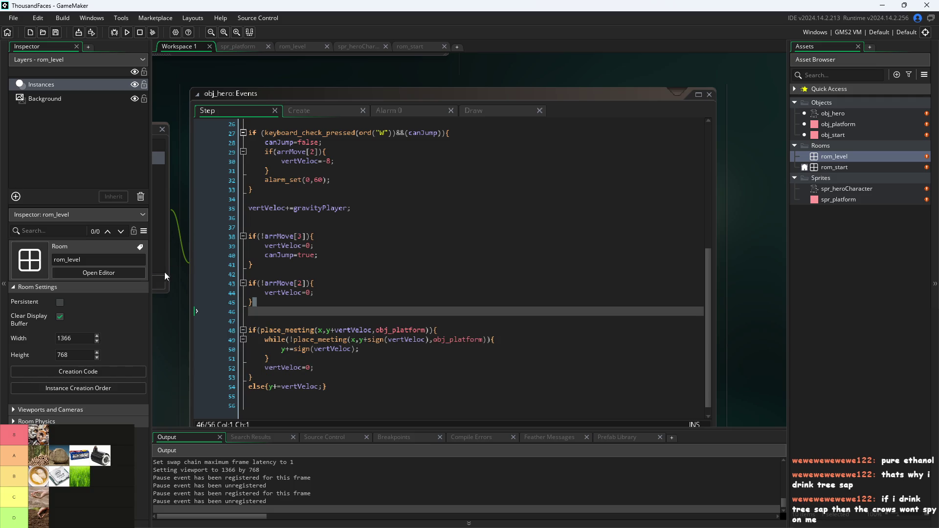
scroll(183, 341, "up", 2)
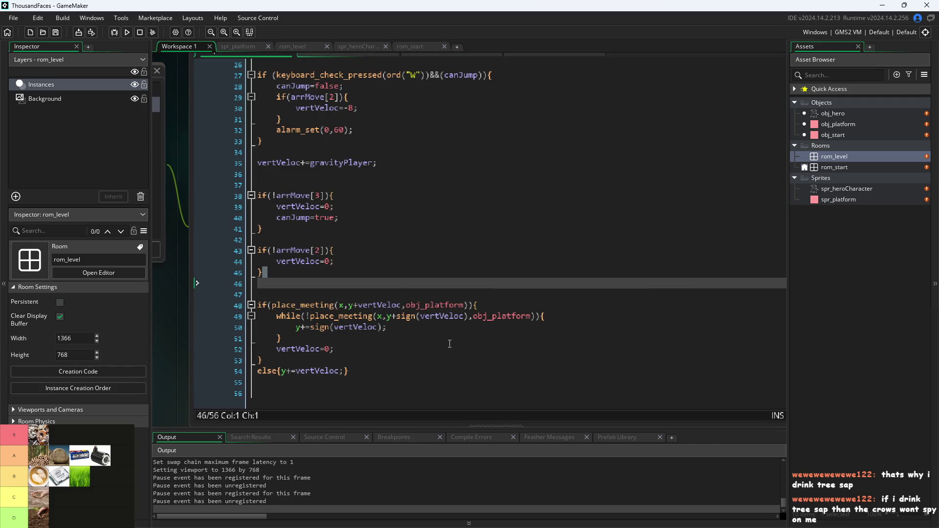
left_click(295, 337)
scroll(295, 337, "down", 2)
left_click(284, 346)
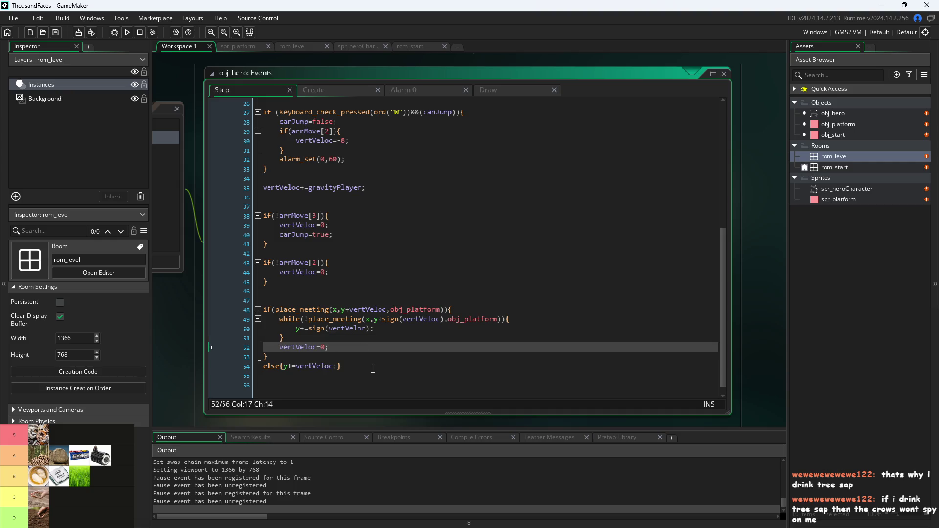
left_click(371, 367)
scroll(370, 371, "down", 1)
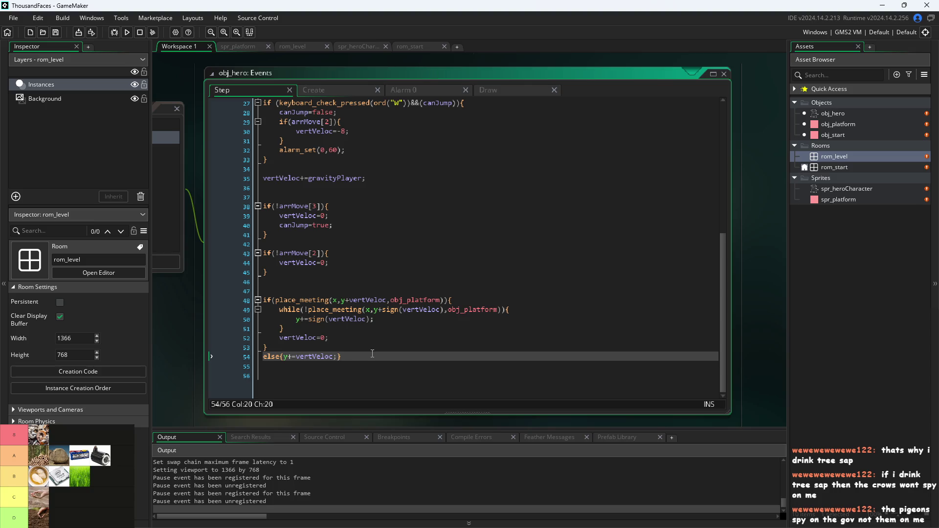
Shift the code window over, then run the game and confirm restarting the project.
mouse_move(164, 327)
left_mouse_down()
mouse_move(213, 320)
mouse_move(190, 328)
left_mouse_up()
scroll(195, 325, "down", 1)
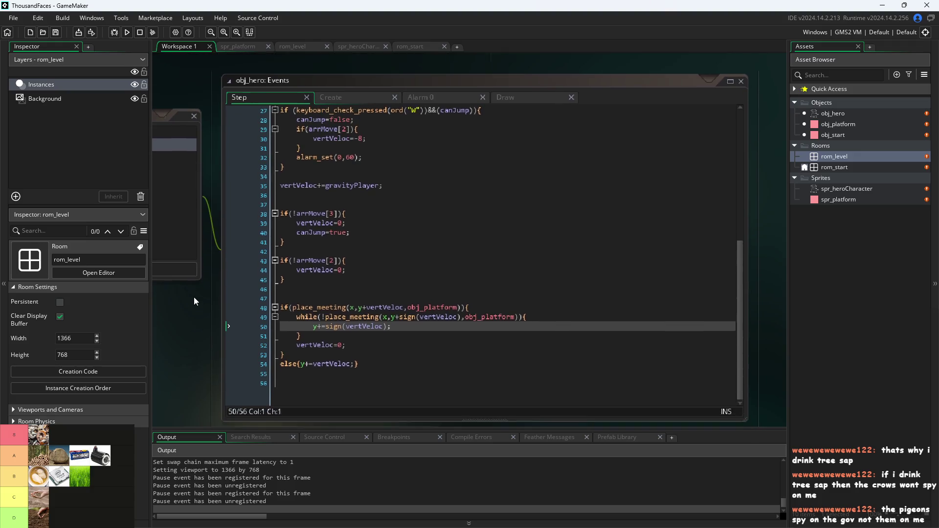
left_click(128, 32)
left_click(509, 283)
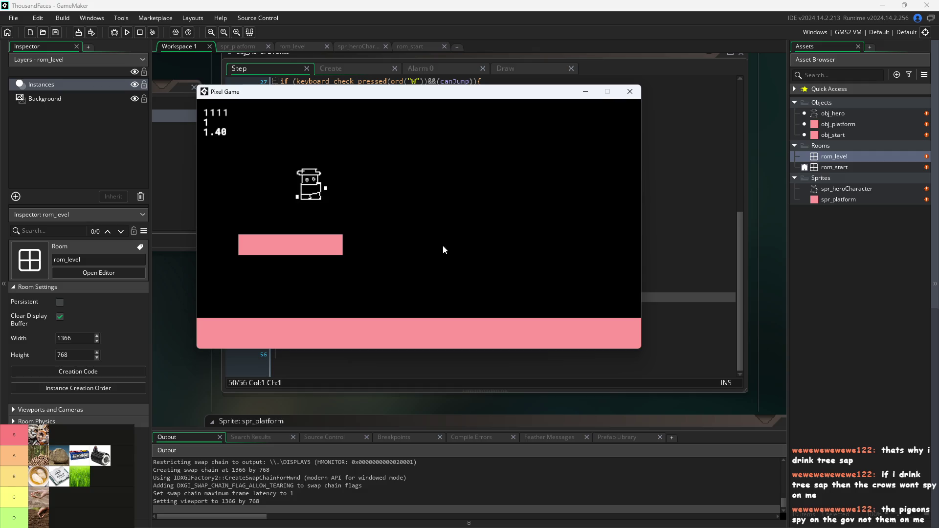
Walk the hero left and right with A/D, jump with W, then close the Pixel Game window.
key("d")
key("w")
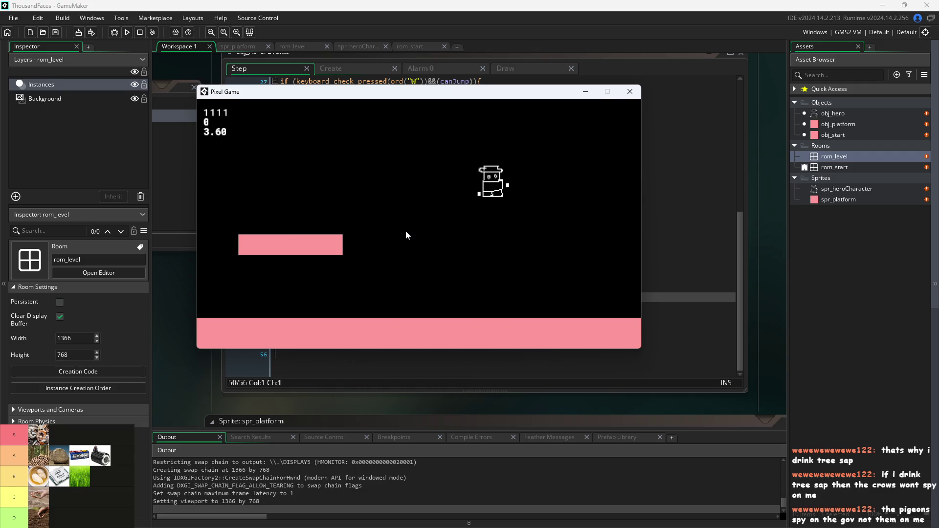
key("a")
key("w")
key("d")
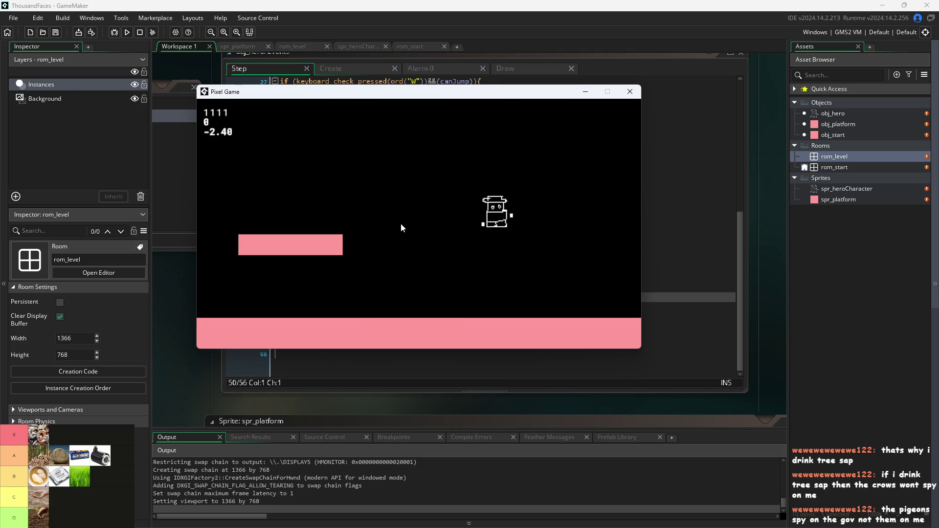
key("a")
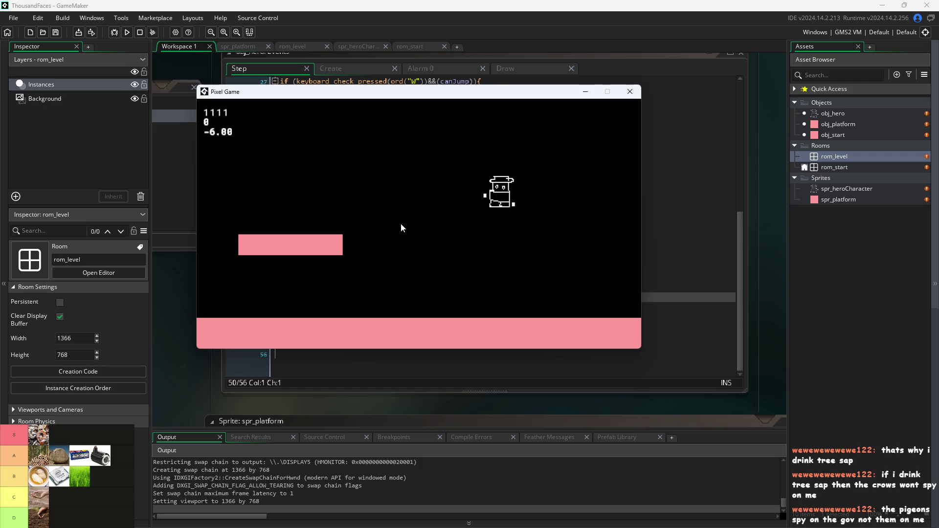
key("w")
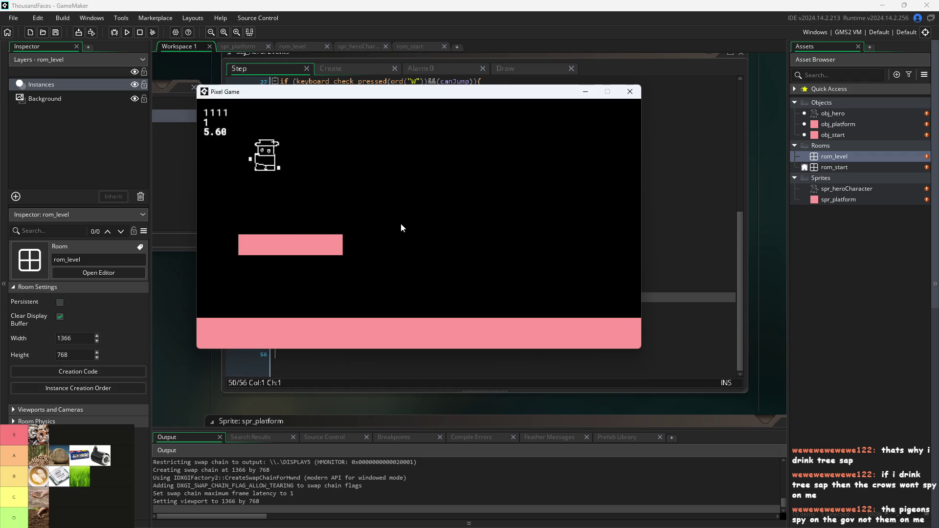
key("d")
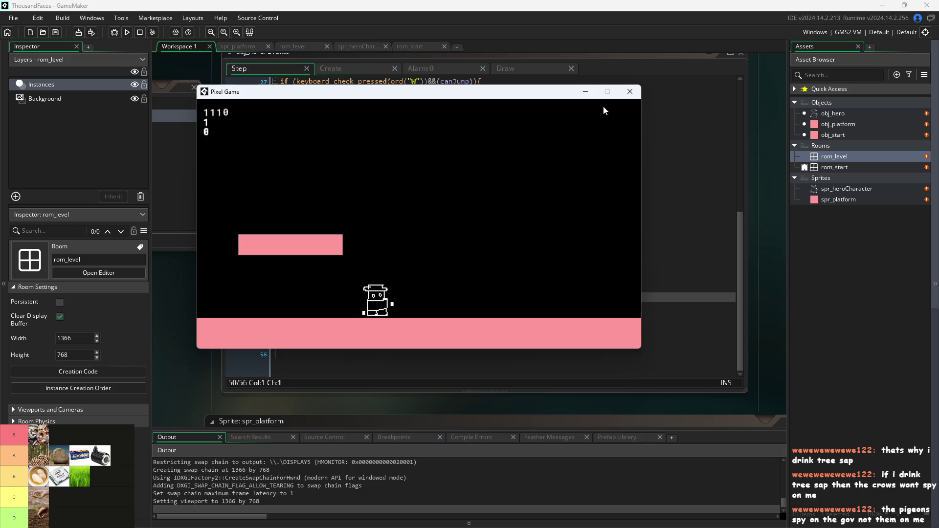
left_click(631, 90)
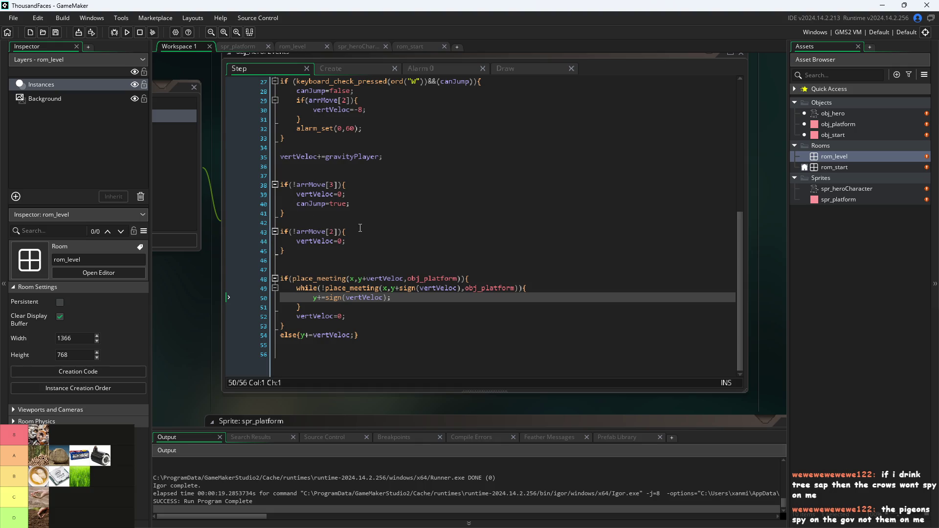
Inspect the arrMove[2] check on line 43 and its vertVeloc reset on line 44.
left_click(382, 229)
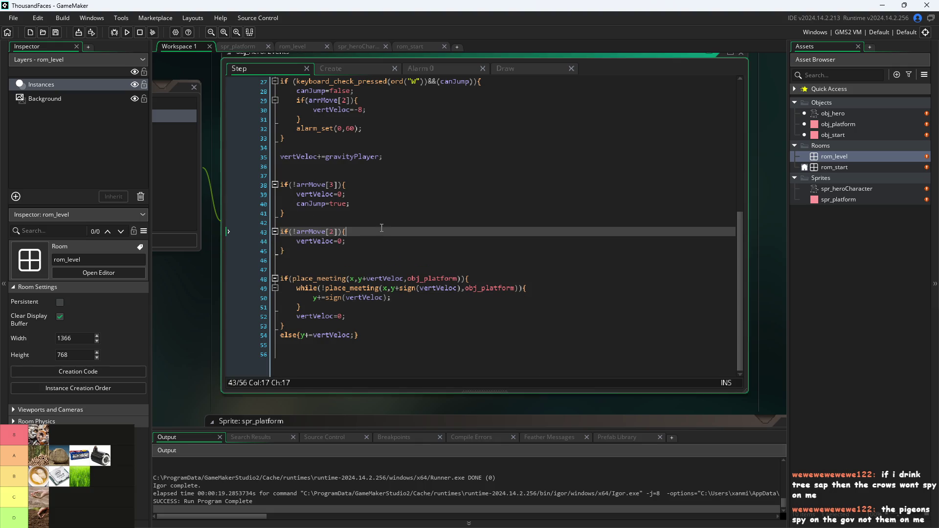
left_click(391, 252)
key("Up")
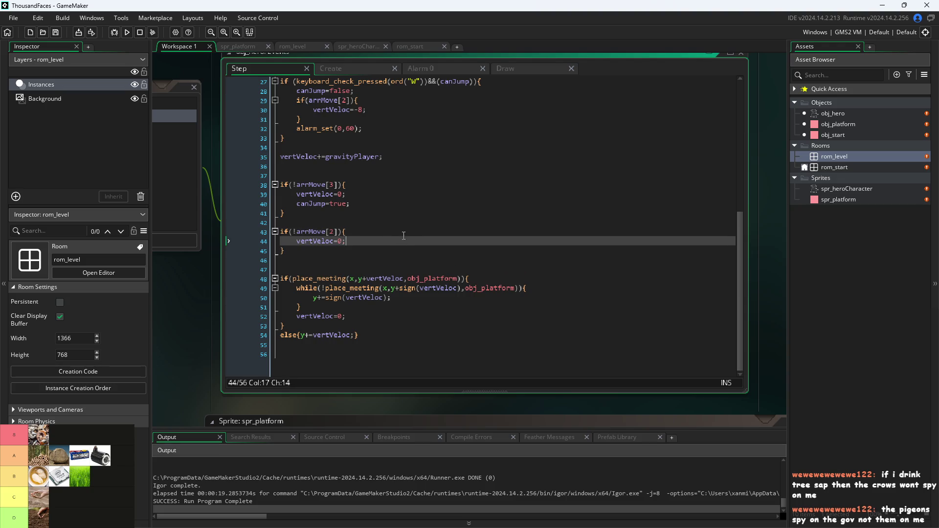
key("shift+Up")
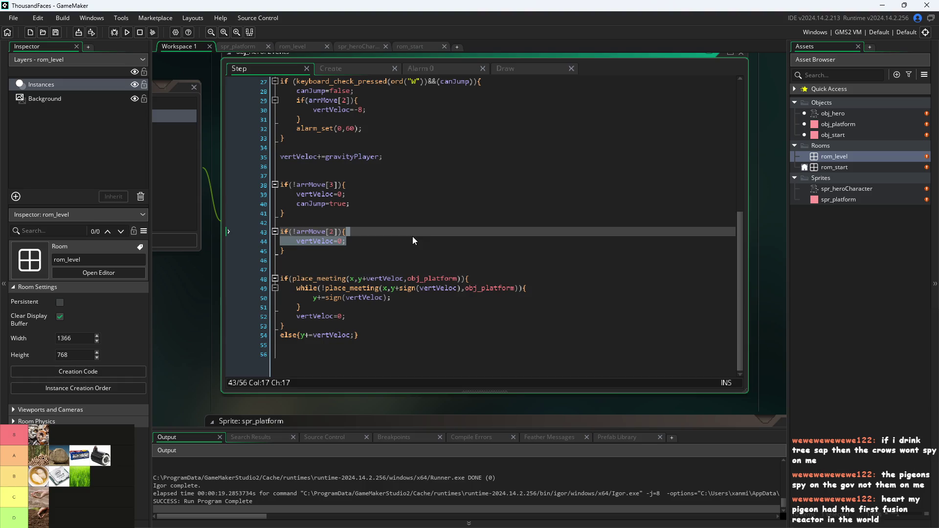
left_click(416, 260)
left_click(418, 249)
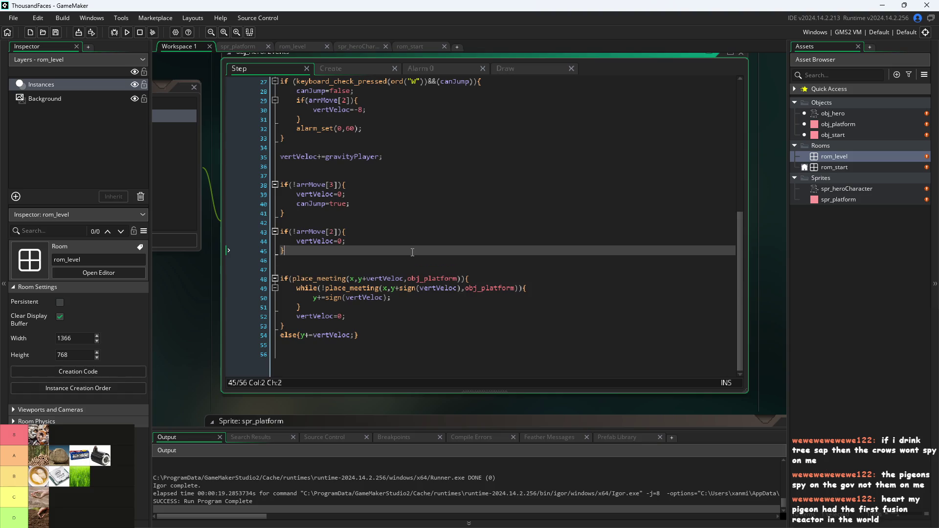
left_click(428, 241)
left_click(432, 231)
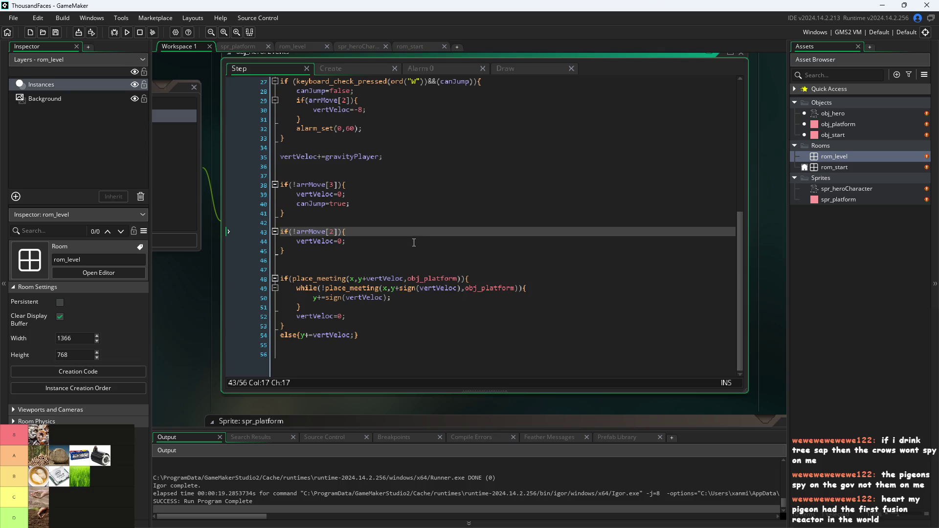
left_click(430, 250)
left_click(424, 234)
left_click(430, 241)
left_click(438, 250)
left_click(443, 243)
left_click(445, 236)
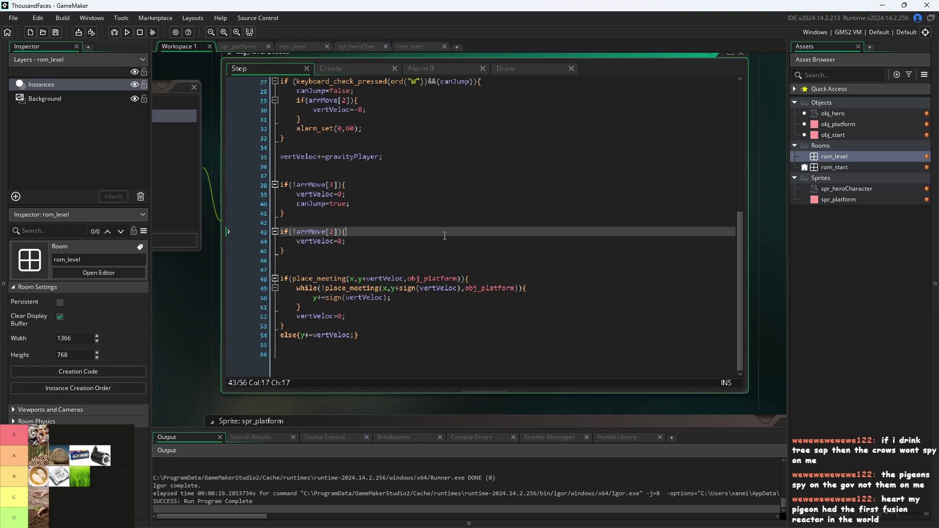
left_click(397, 245)
left_click(395, 234)
Review the vertVeloc reset lines inside both the arrMove[3] and arrMove[2] blocks.
scroll(395, 234, "up", 1)
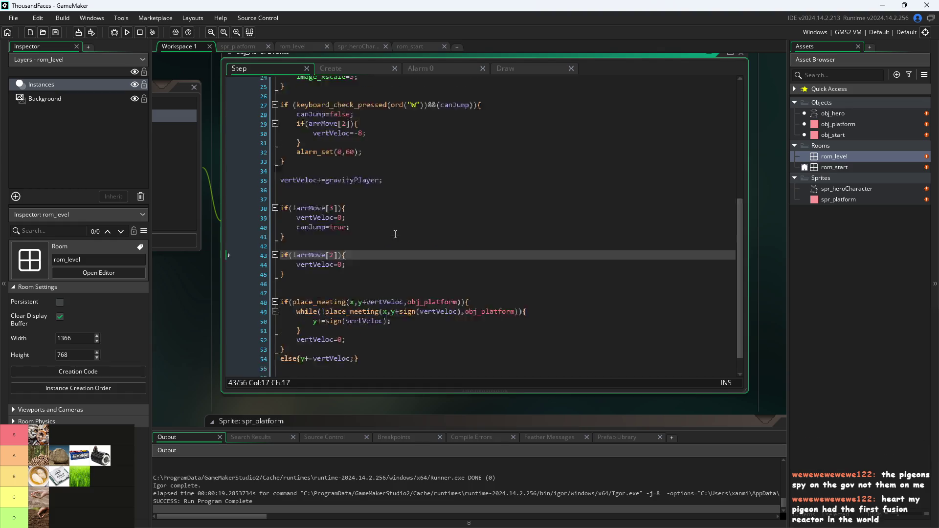
left_click(392, 245)
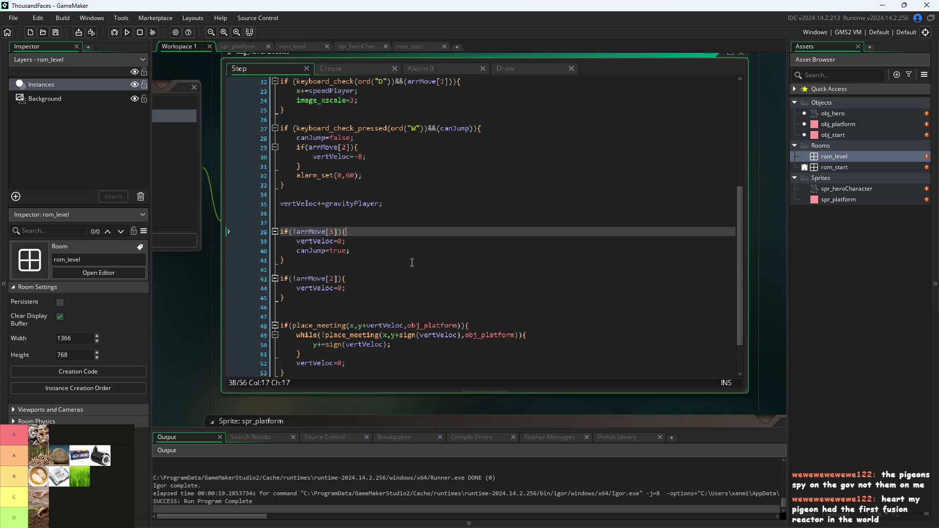
left_click(409, 258)
left_click(410, 252)
left_click(416, 243)
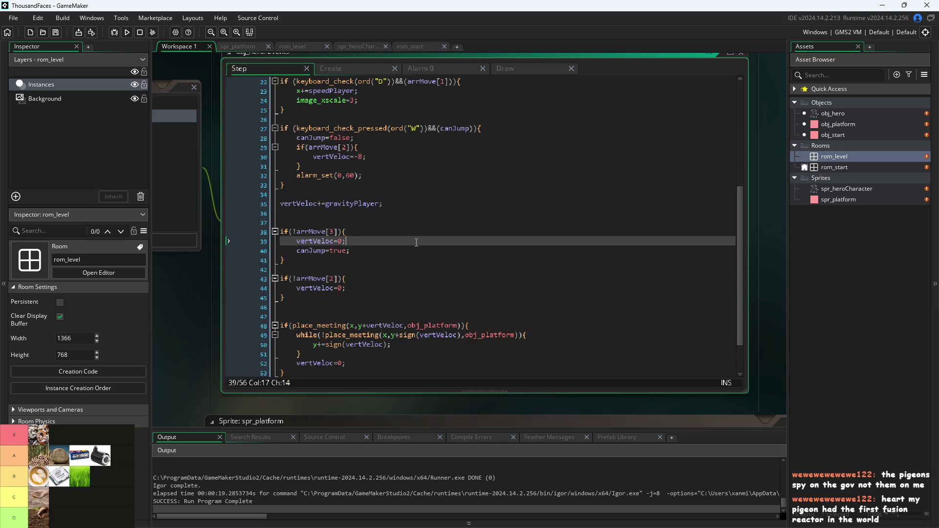
left_click(374, 292)
left_click(385, 283)
left_click(381, 288)
left_click(379, 297)
left_click(380, 288)
left_click(383, 279)
left_click(382, 288)
left_click(381, 298)
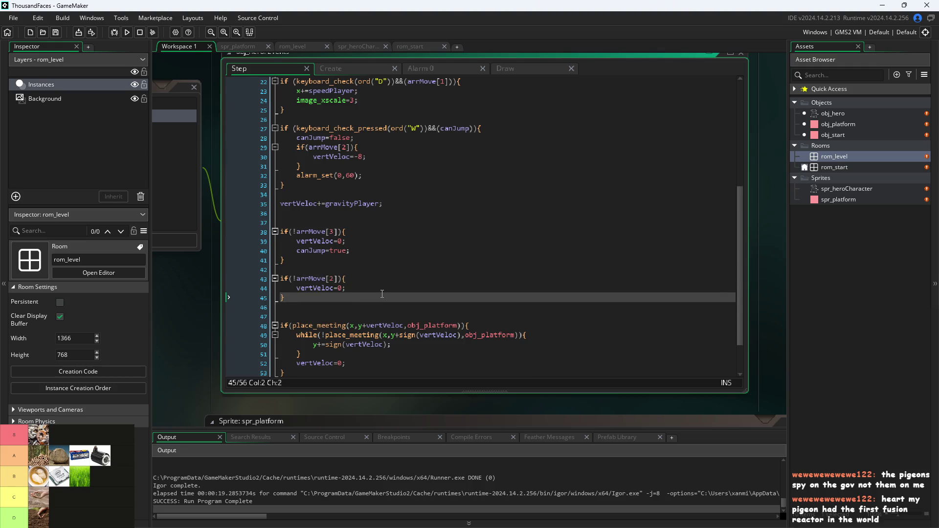
Comment out lines 38–45 with Ctrl+K and run the game again.
mouse_move(382, 294)
left_mouse_down()
mouse_move(165, 282)
mouse_move(150, 226)
left_mouse_up()
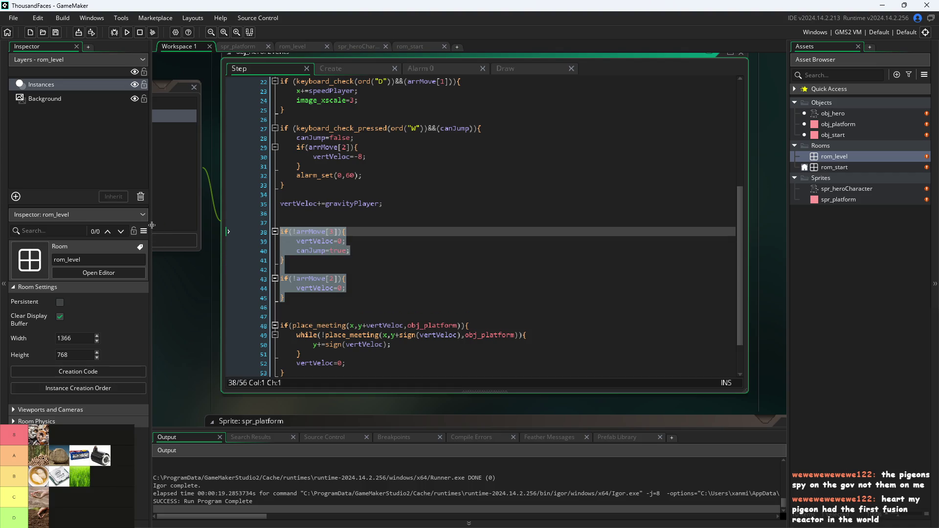
key("ctrl+k")
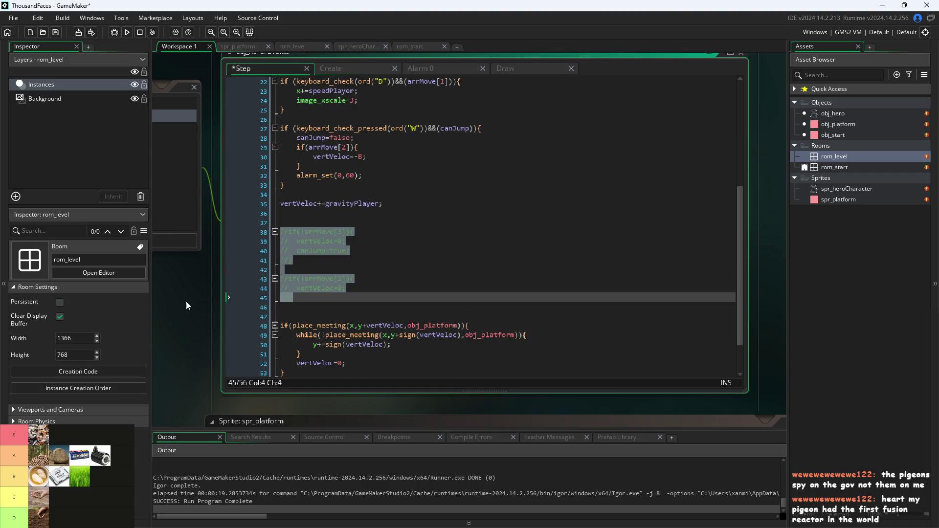
left_click(126, 33)
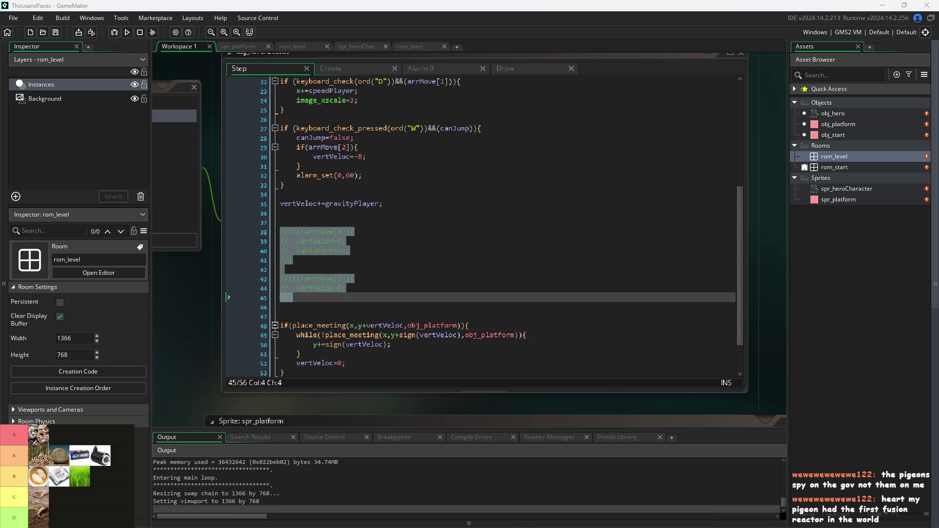
Move the hero across the pink platforms, jumping left and right with W, A and D.
key("d")
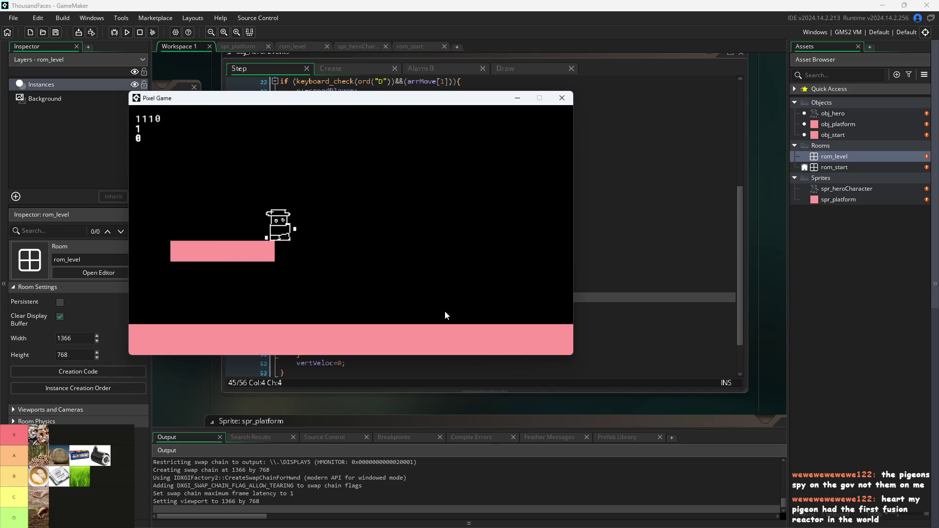
key("w")
key("a")
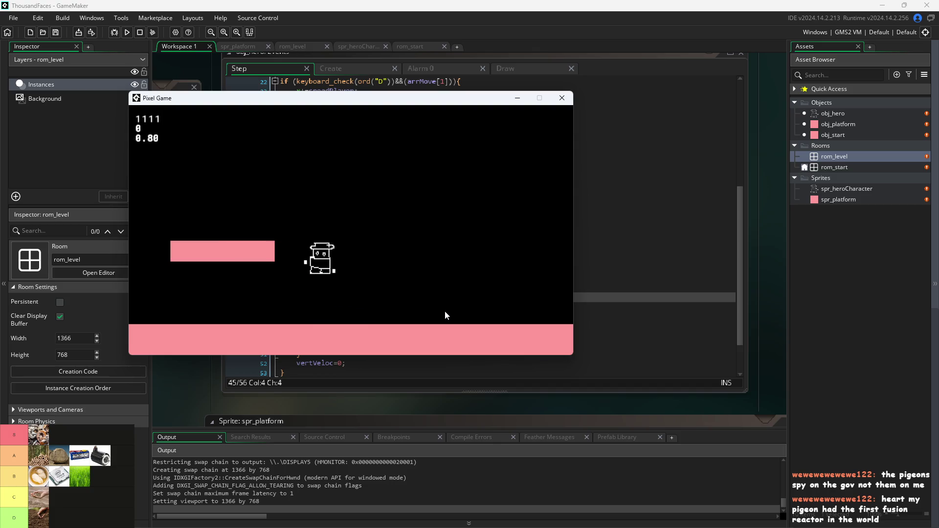
key("w")
key("w")
key("a")
key("w")
key("d")
key("w")
key("a")
key("w")
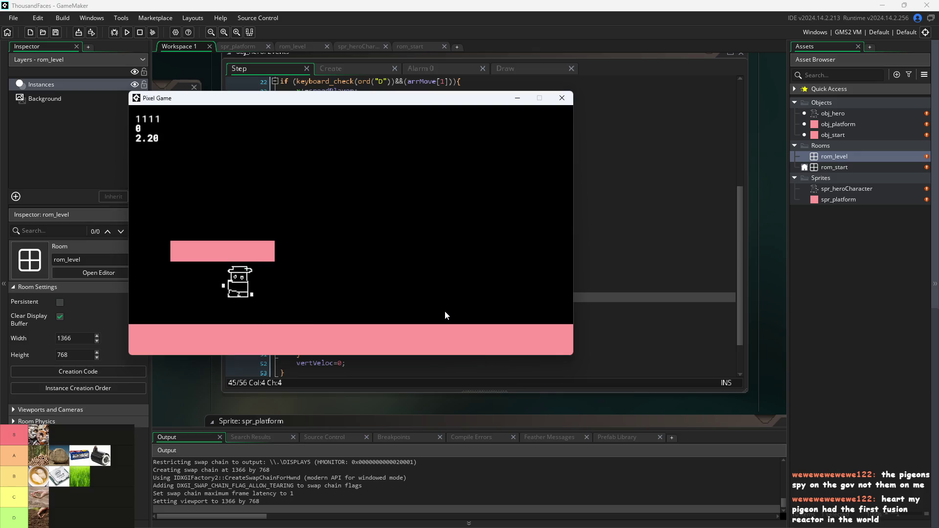
key("d")
key("w")
key("w")
key("a")
Drop to the floor and jump repeatedly, steering left and right in mid-air.
key("d")
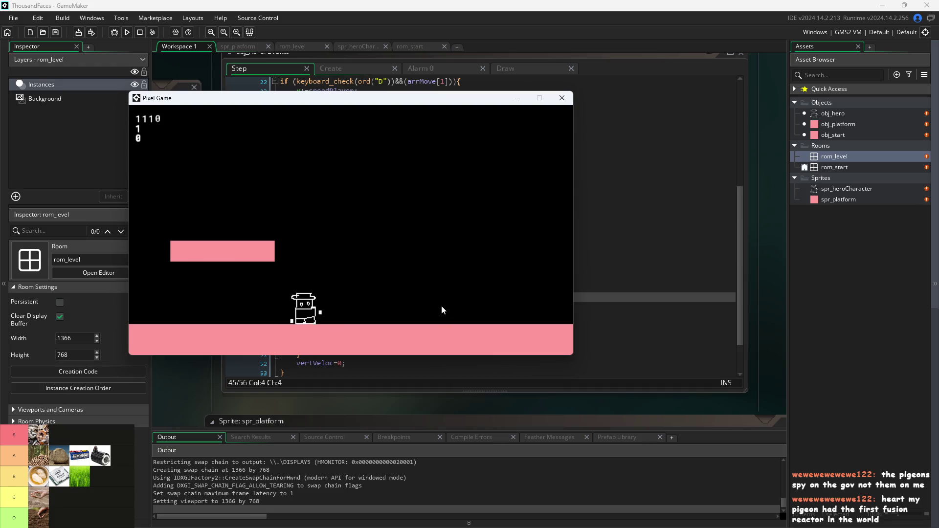
key("w")
key("a")
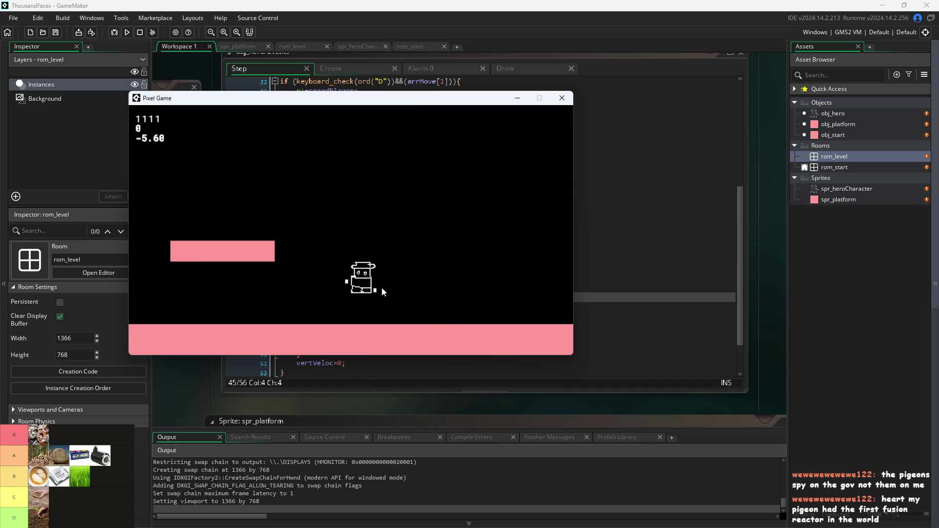
key("w")
key("w")
key("a")
key("w")
key("d")
key("d")
key("w")
key("a")
key("w")
key("a")
key("w")
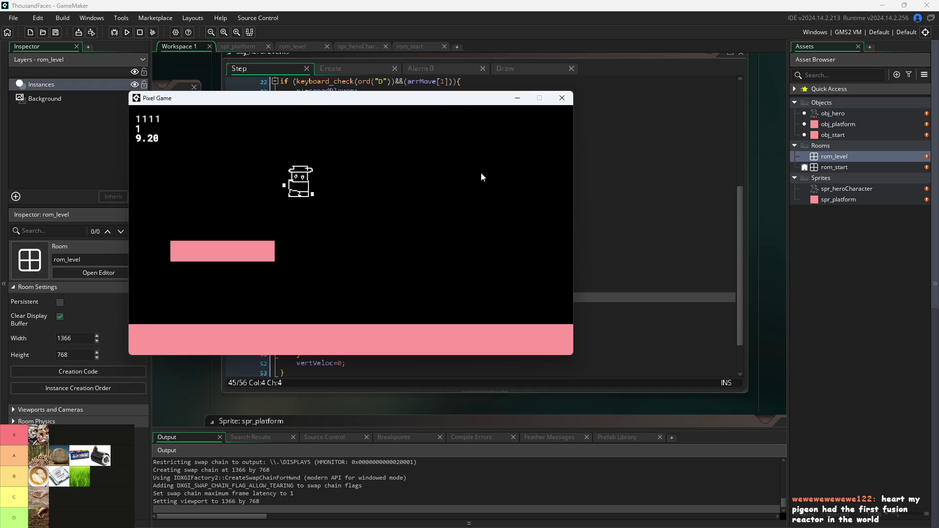
key("d")
key("w")
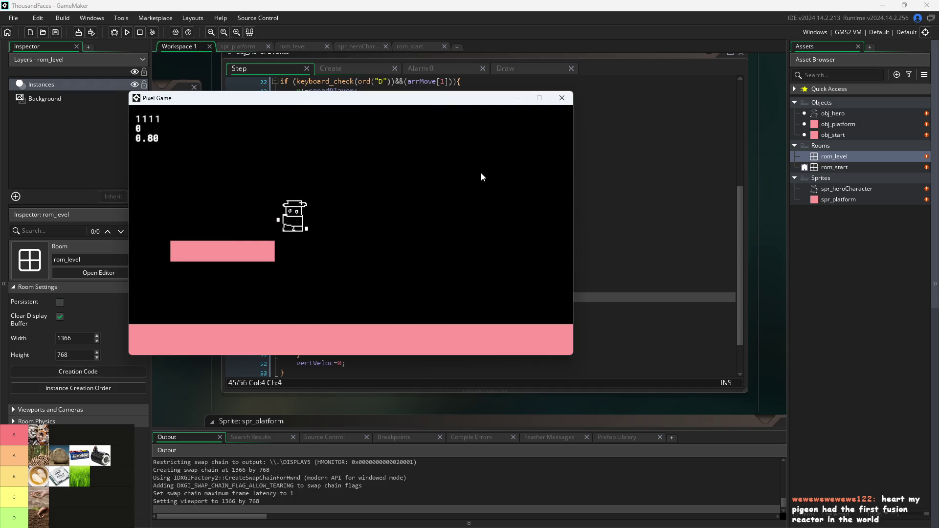
key("a")
key("d")
key("w")
key("a")
key("d")
key("w")
Double jump from the small floating platform up to the window's top edge.
key("d")
key("w")
key("a")
key("d")
key("w")
key("a")
key("w")
key("w")
key("d")
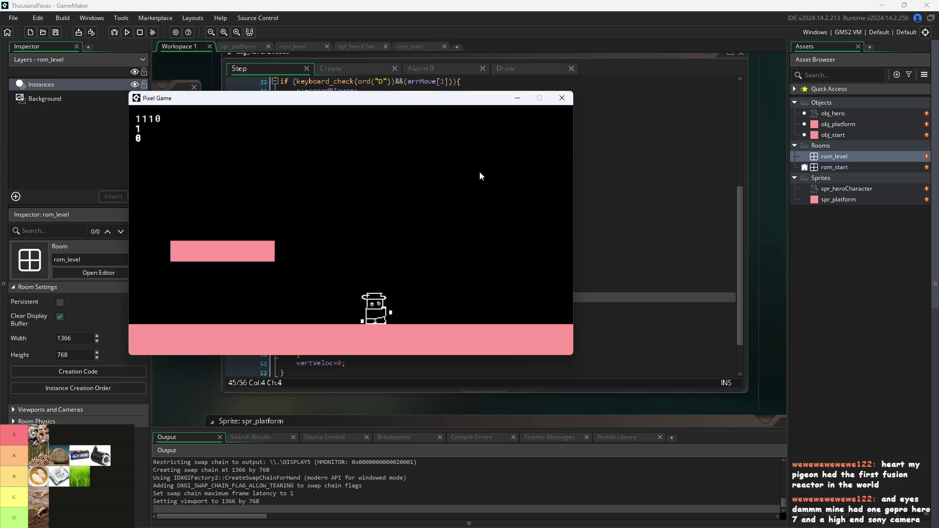
key("w")
key("a")
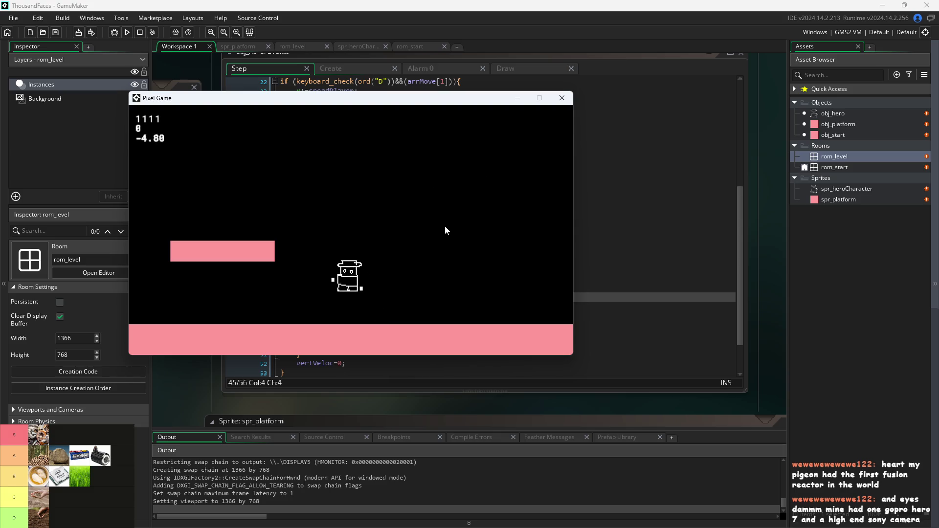
key("w")
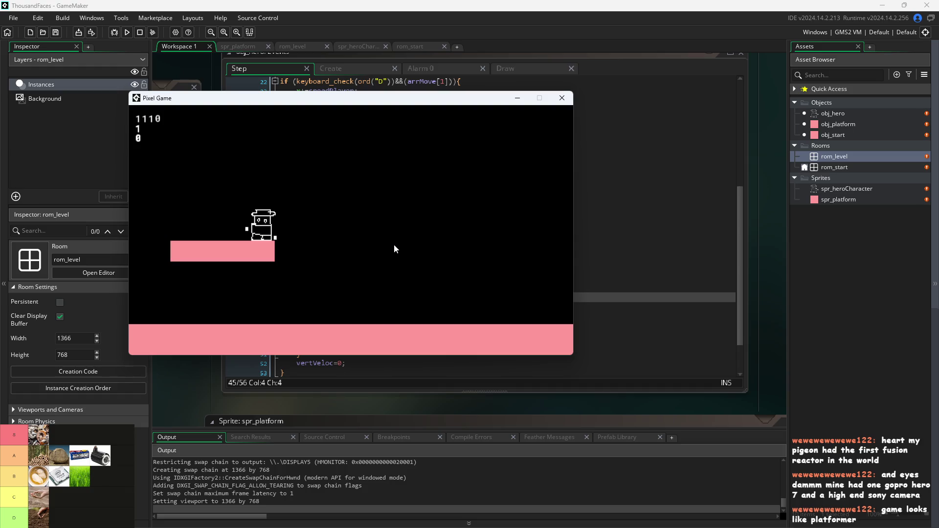
key("w")
key("d")
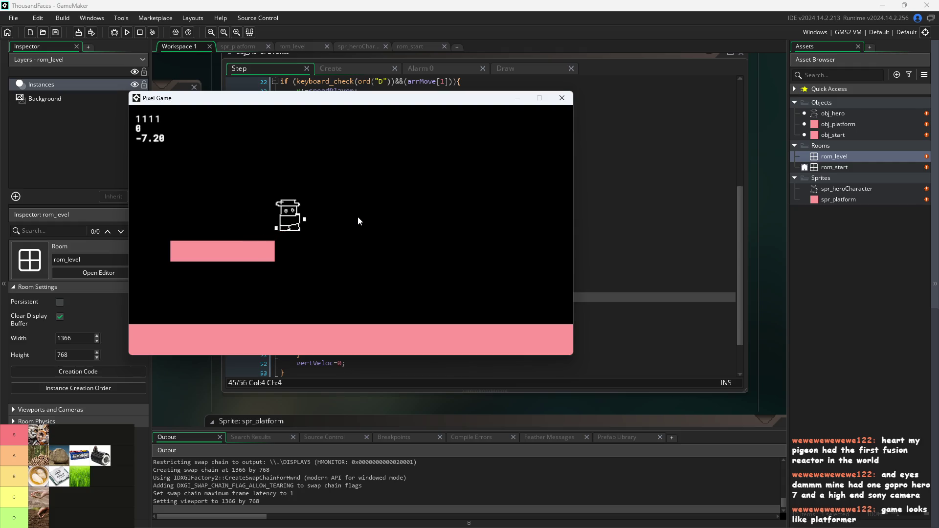
key("w")
key("w")
key("w")
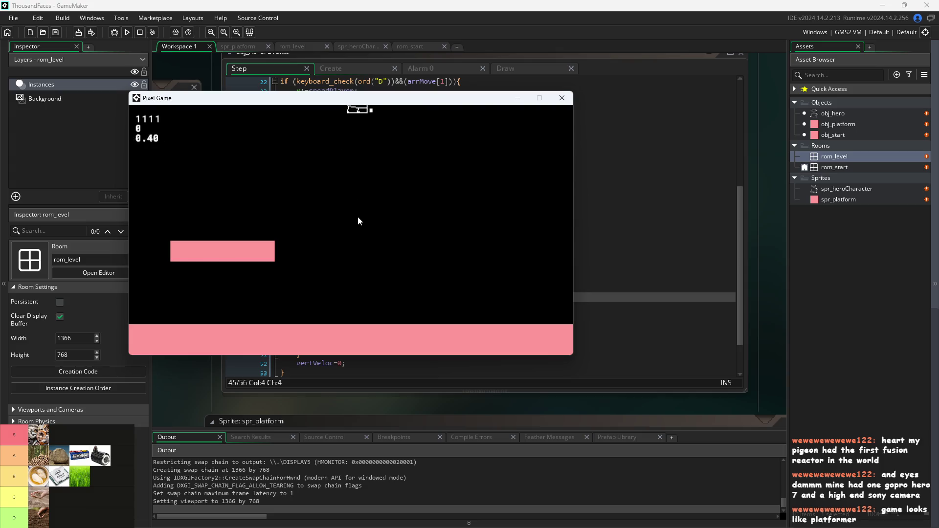
key("w")
key("w")
key("w")
key("w")
key("w")
key("w")
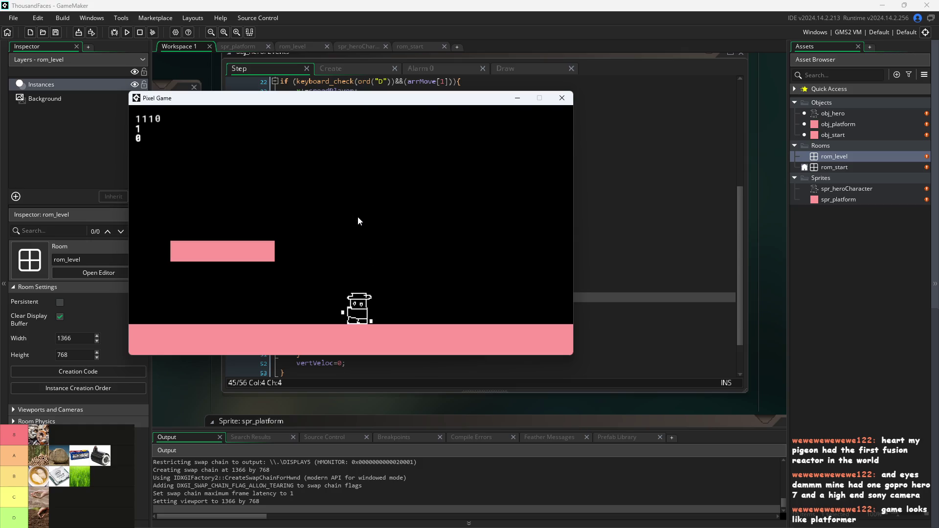
Jump the hero leftward a few more times, quit with Alt+F4, and return to the jump block code.
key("w")
key("a")
key("w")
key("a")
key("w")
key("alt+F4")
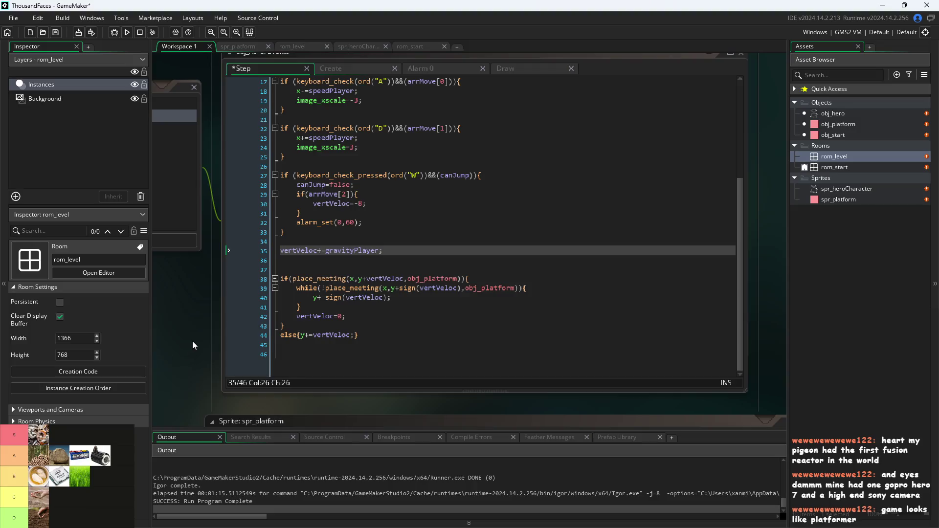
scroll(372, 254, "up", 4)
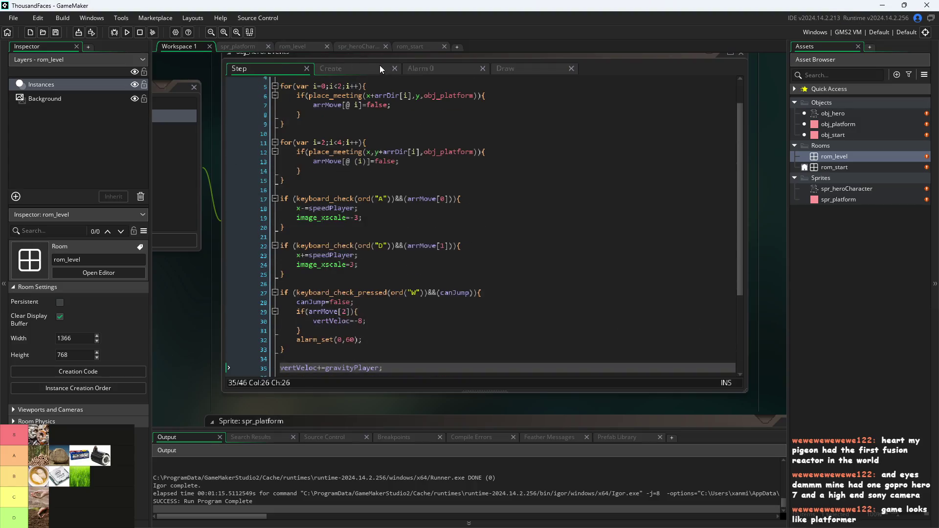
scroll(393, 327, "down", 4)
scroll(387, 307, "up", 2)
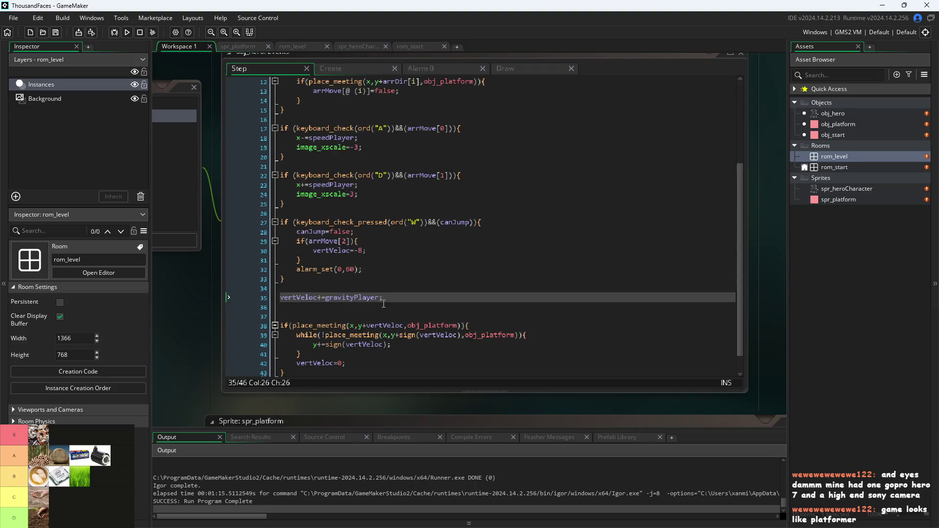
Change alarm_set(0,60) to alarm_set(0,40) on line 32.
left_click(353, 270)
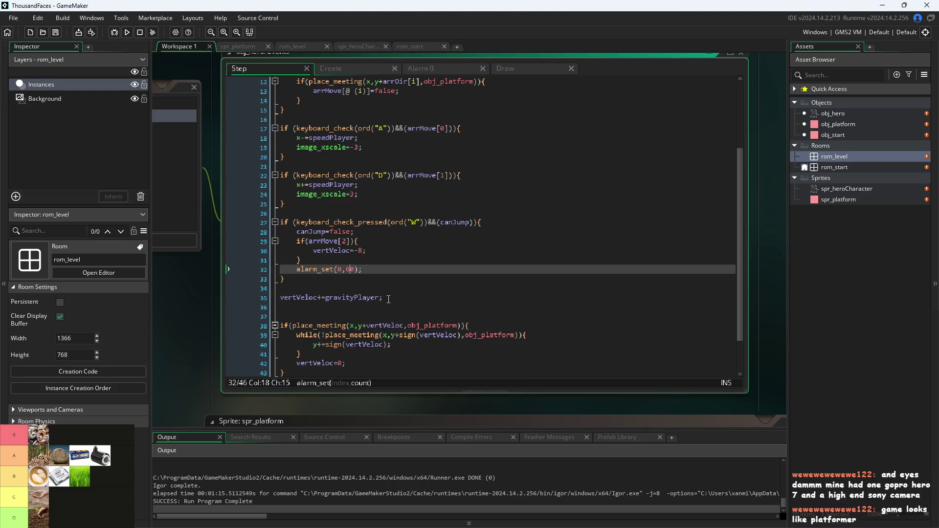
key("BackSpace")
type("4")
left_click(172, 342)
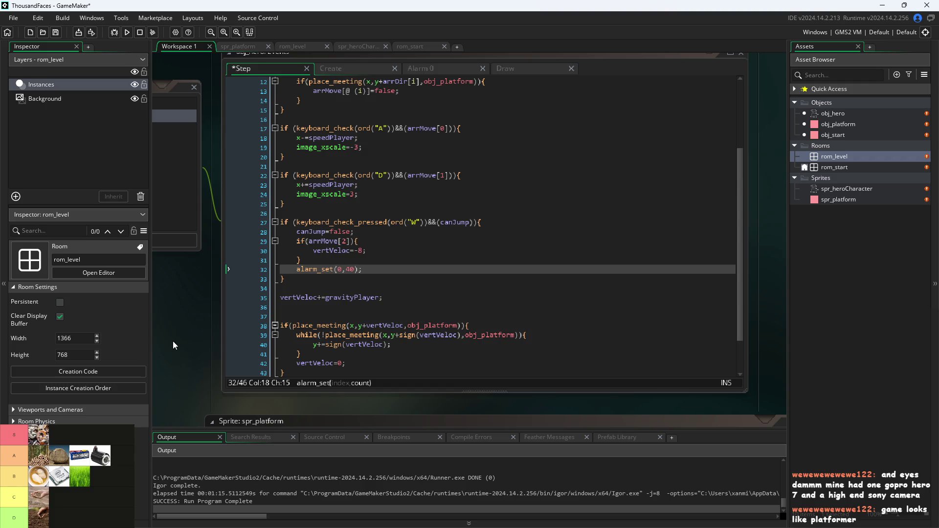
Run the game and test walking and jumping with the shorter 40-step timer.
left_click(130, 34)
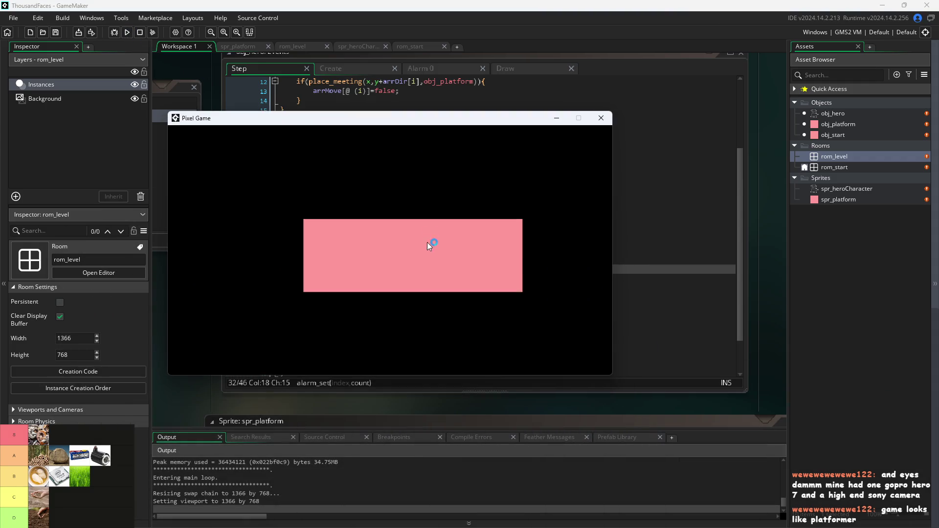
key("d")
key("w")
key("a")
key("w")
key("d")
key("a")
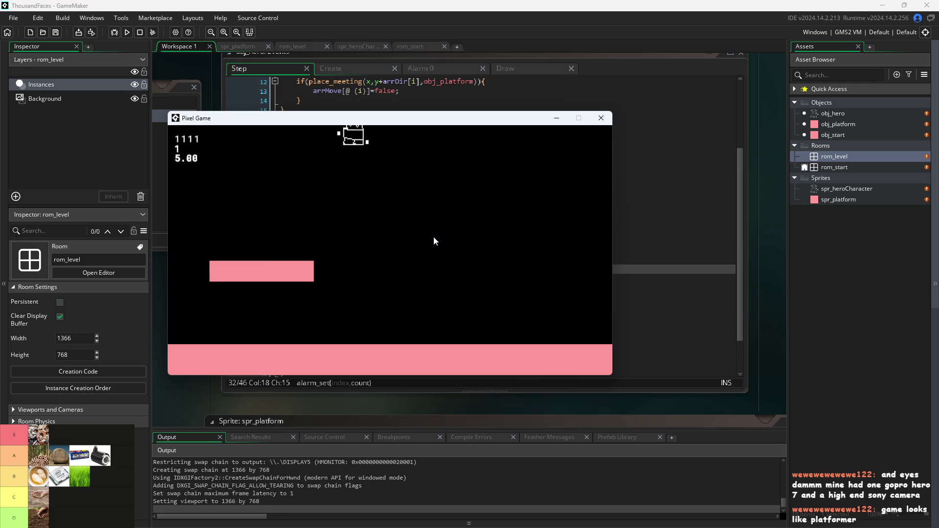
key("d")
key("a")
Jump and double jump the hero toward the top, then close the game window.
key("w")
key("d")
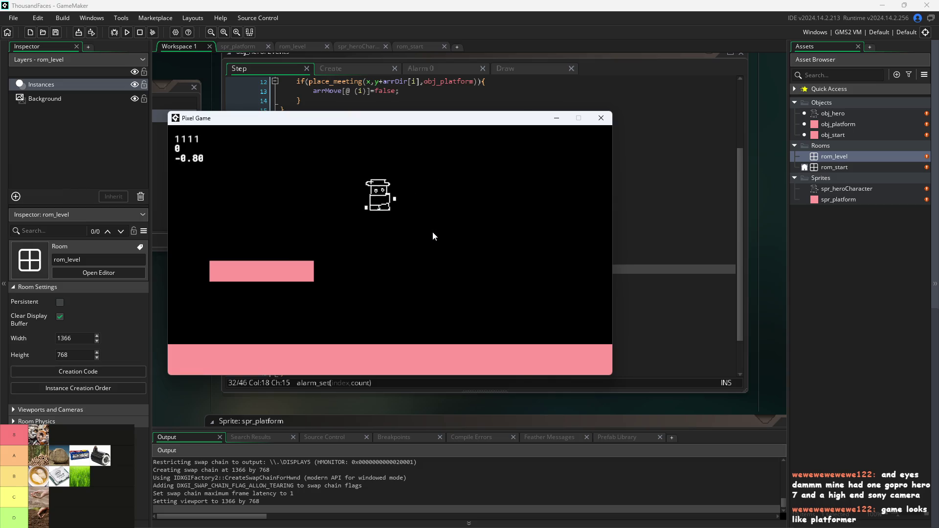
key("a")
key("w")
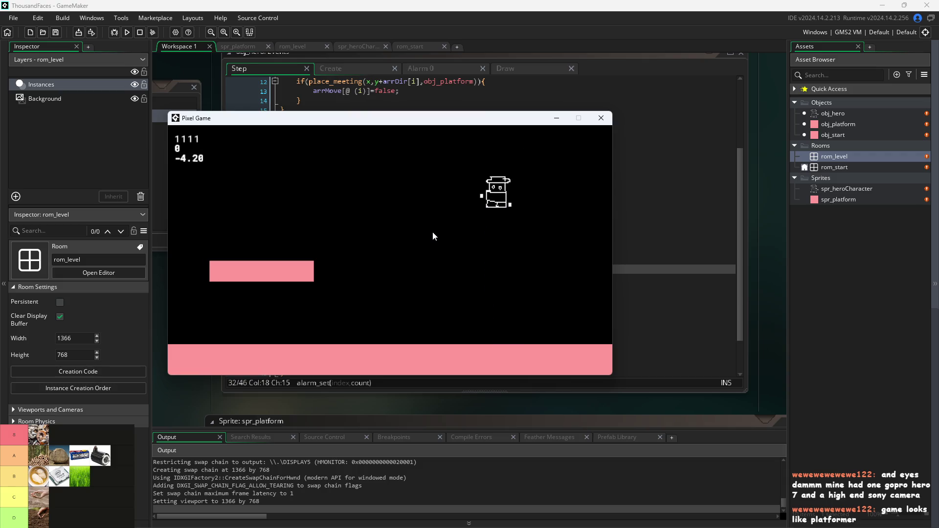
key("w")
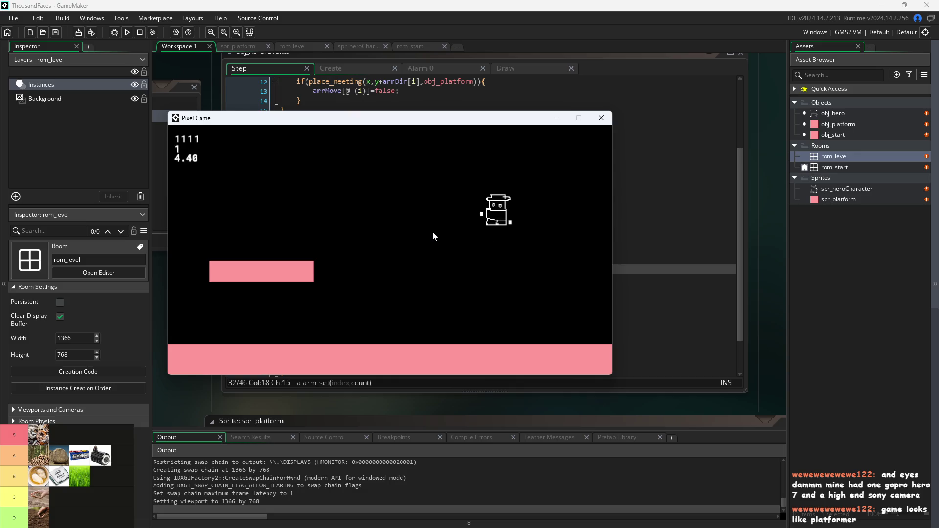
key("w")
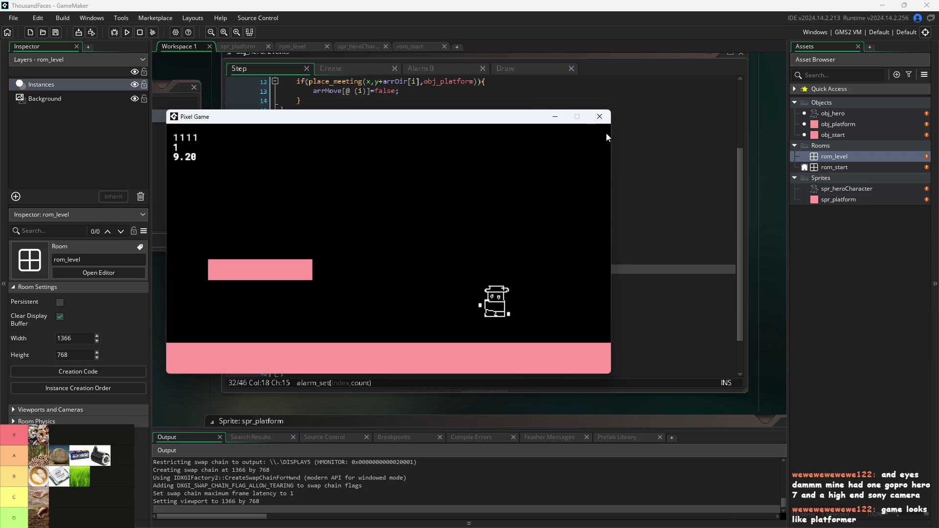
left_click(606, 118)
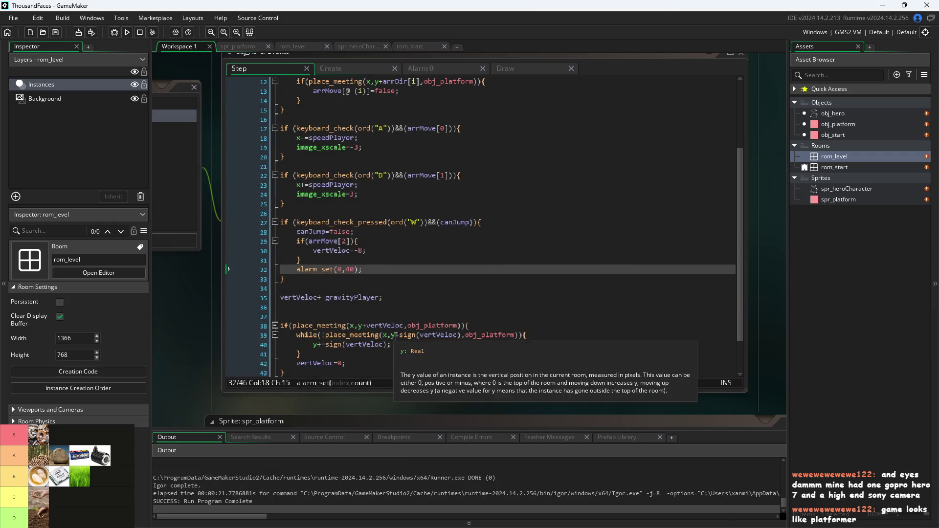
Check the starting value of jumpNum in the hero's Create event.
scroll(406, 90, "up", 1)
left_click(339, 70)
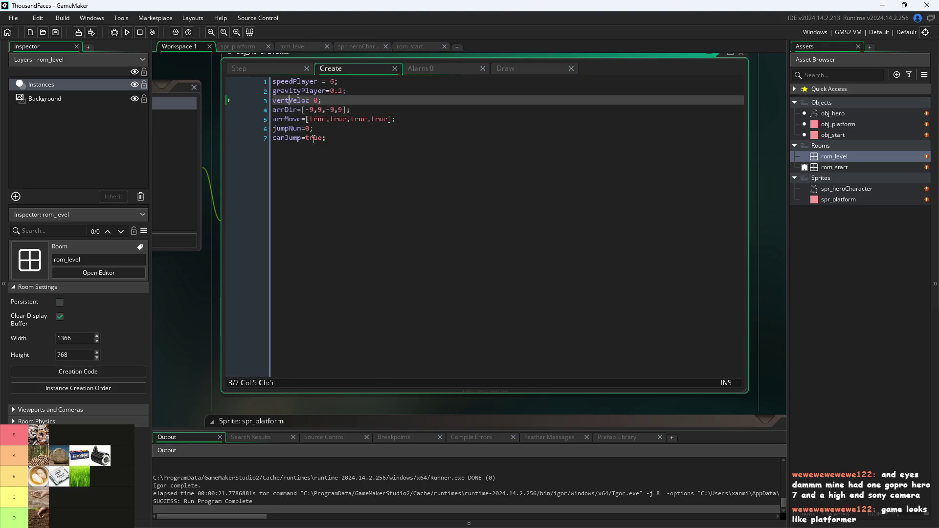
left_click(319, 125)
left_click(287, 70)
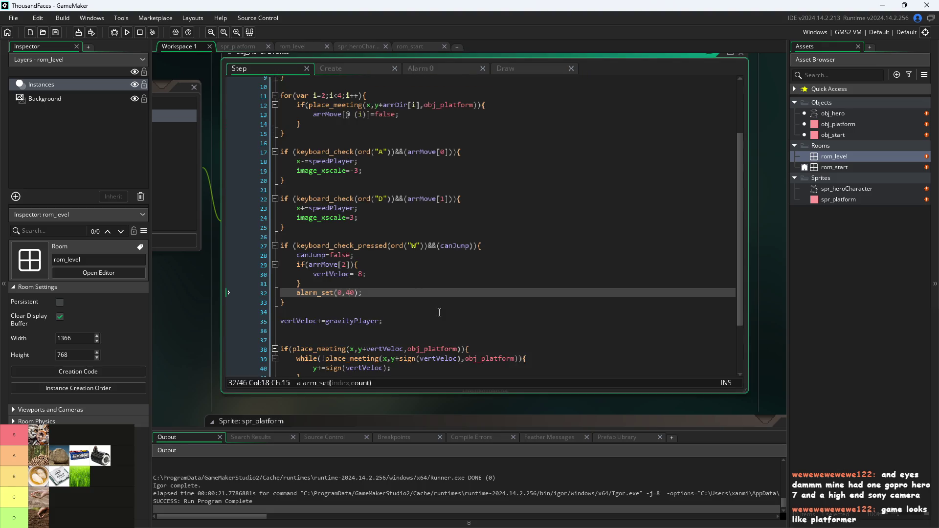
Back in the Step event, append && right after canJump in the line 27 jump condition.
left_click(401, 271)
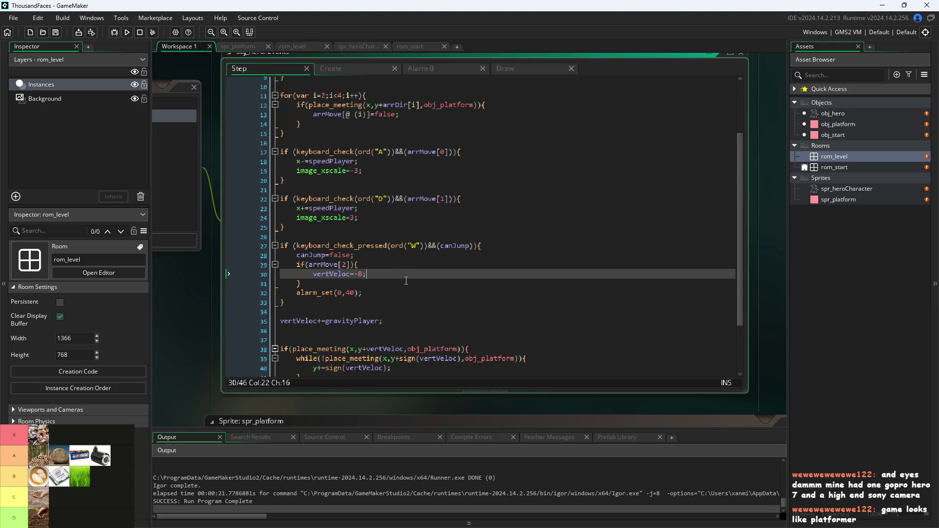
left_click(470, 246)
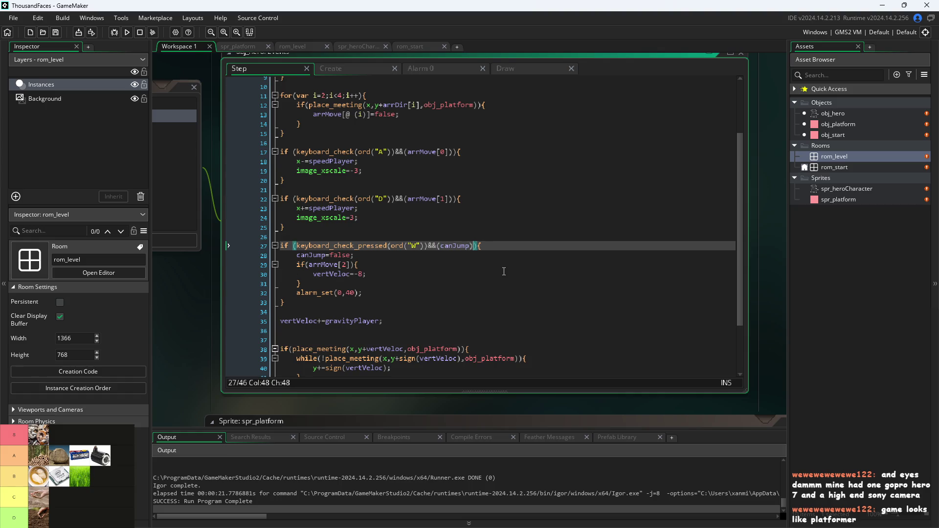
key("Down")
key("Down")
key("Down")
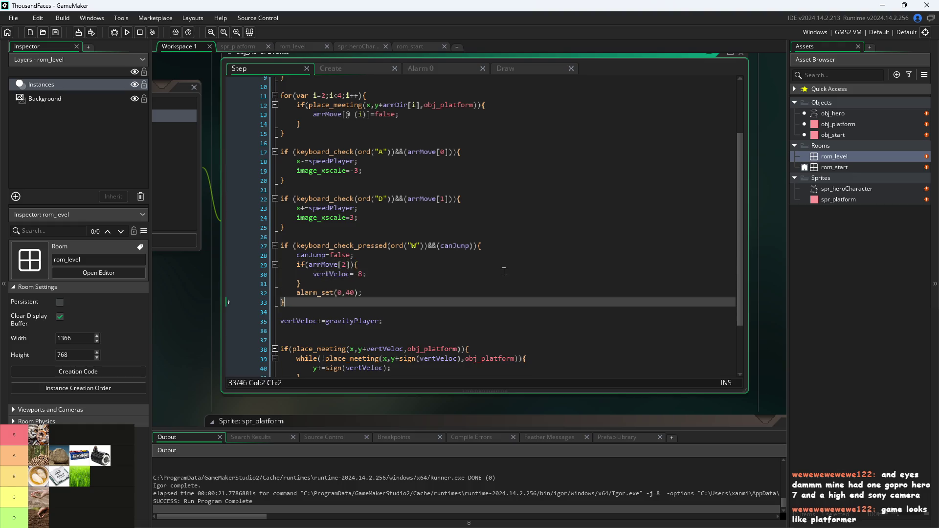
key("Up")
key("Up")
scroll(503, 271, "down", 3)
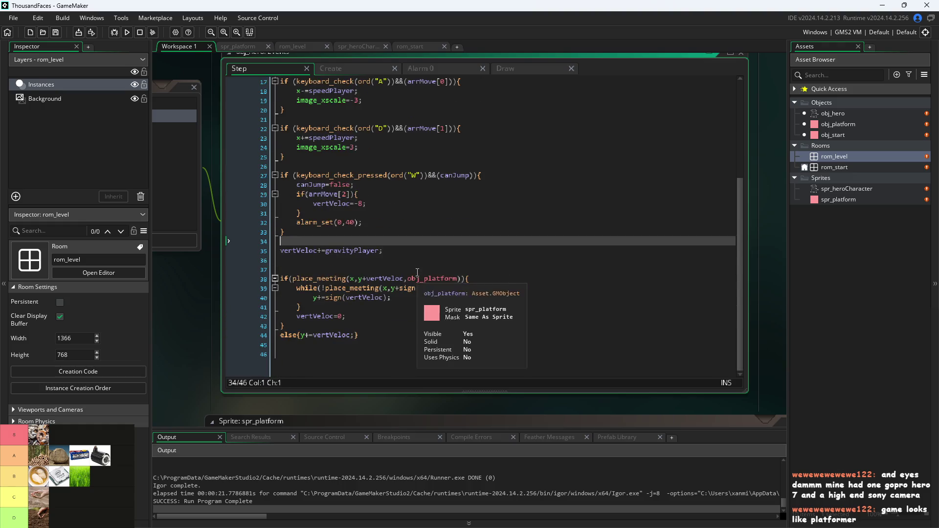
left_click(356, 185)
left_click(474, 177)
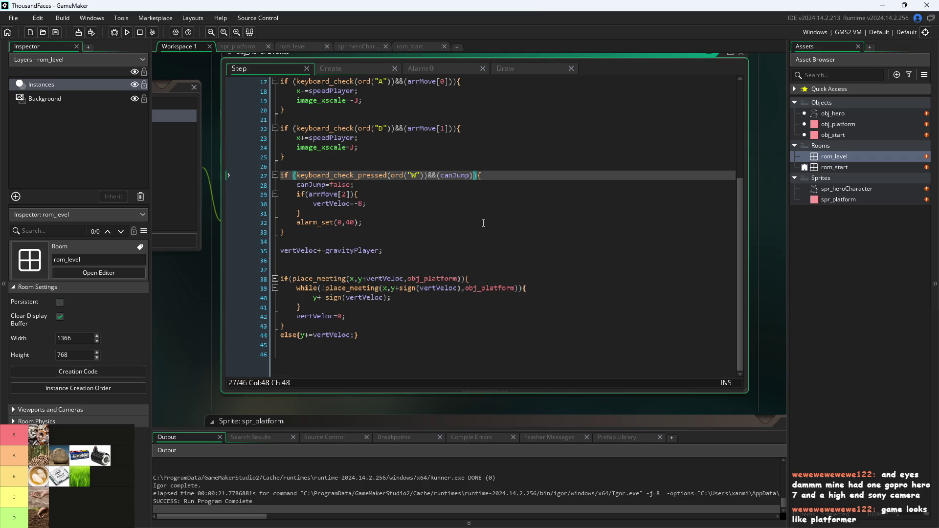
type("&&")
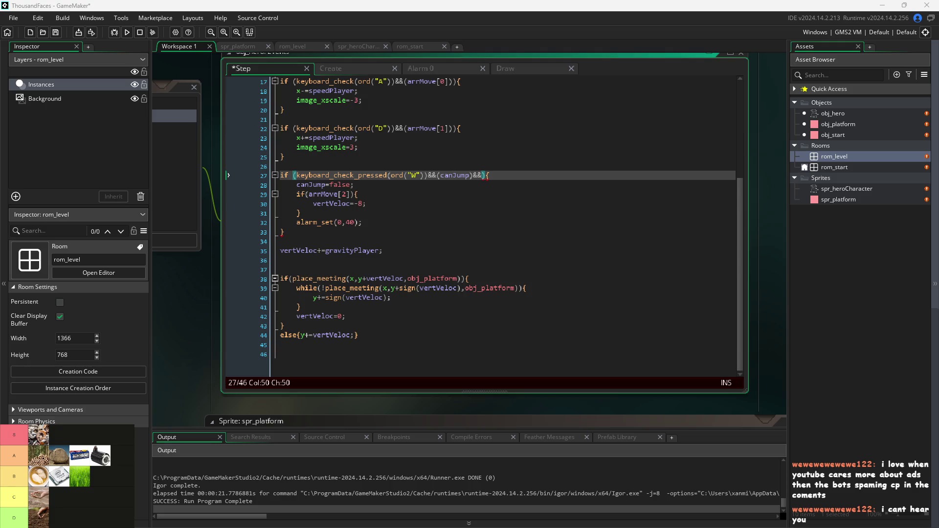
left_click(611, 279)
left_click(547, 250)
left_click(525, 242)
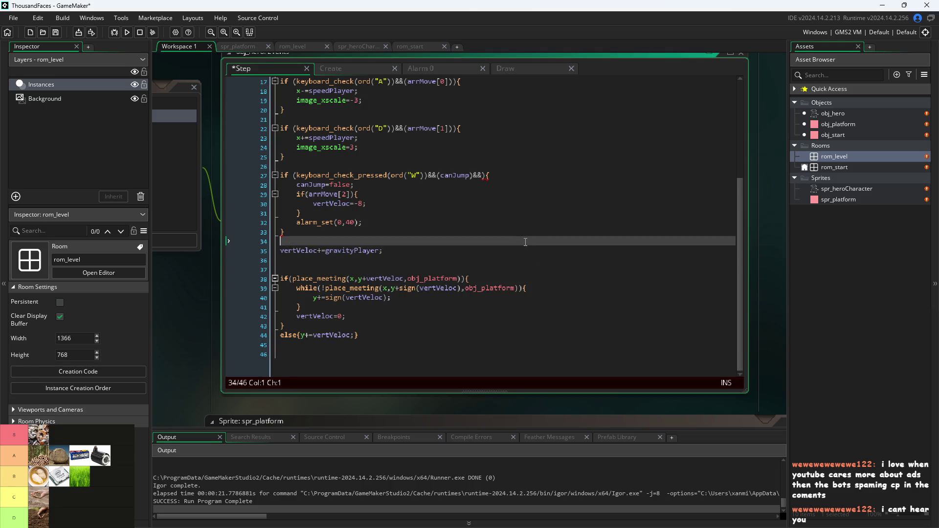
left_click(538, 234)
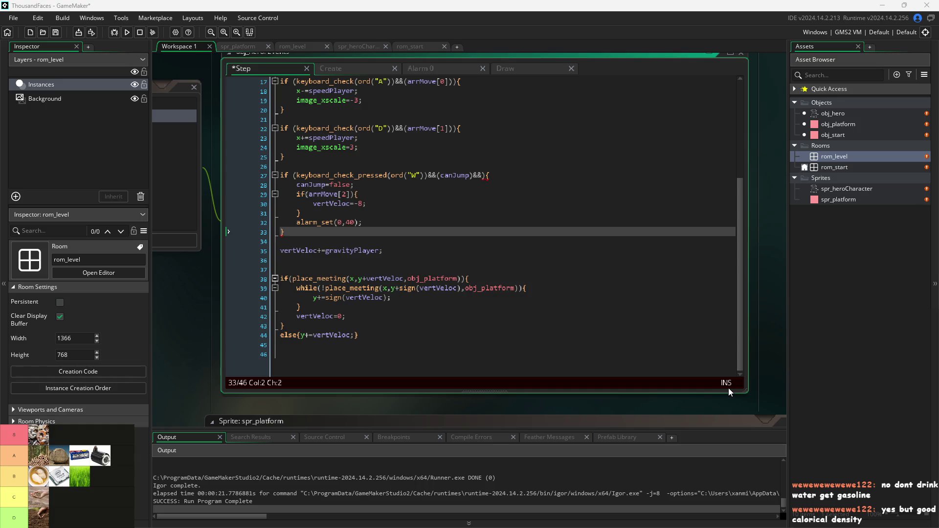
left_click(333, 234)
left_click(481, 175)
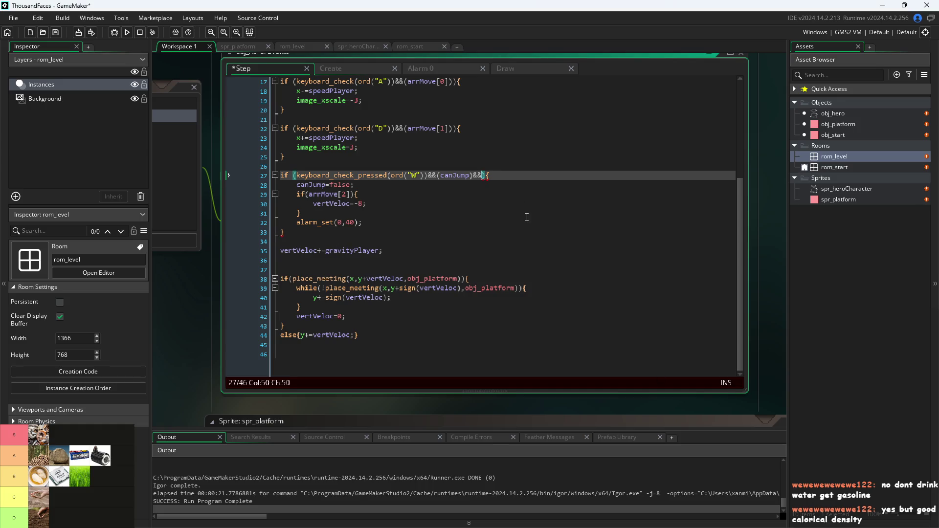
Complete the line 27 jump condition with (jumpNum<2) after the &&.
type("(")
key("Right")
key("Left")
type("e")
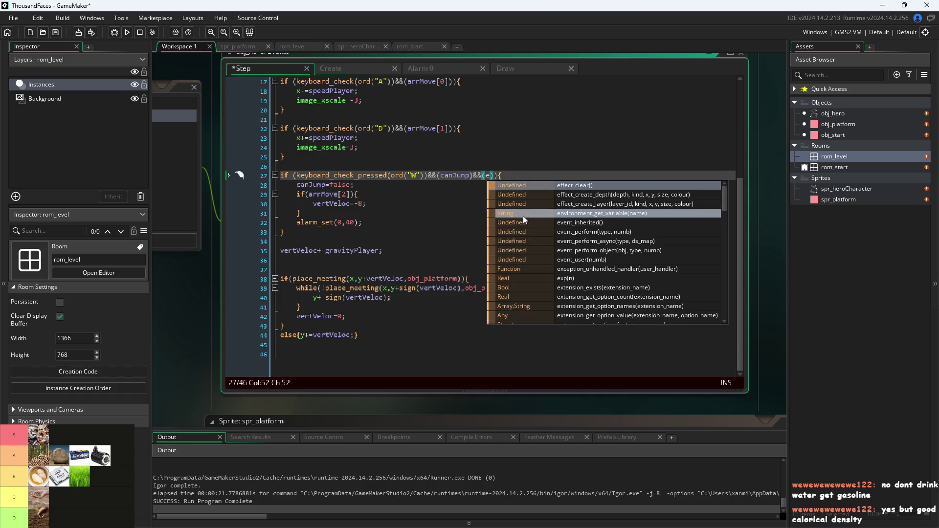
key("BackSpace")
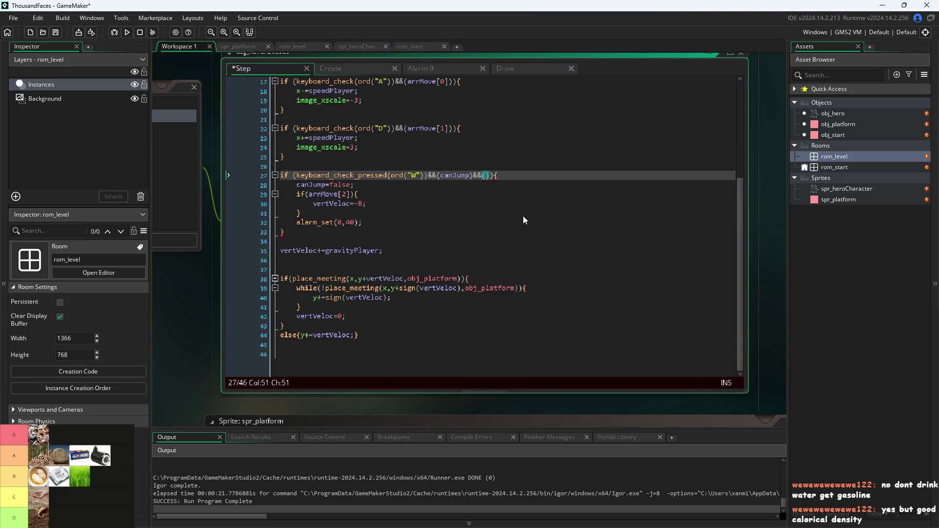
type("jumpNum")
type("<2")
Review the jump block, then glance at the Alarm 0 and Create event code.
key("Down")
key("Down")
key("Down")
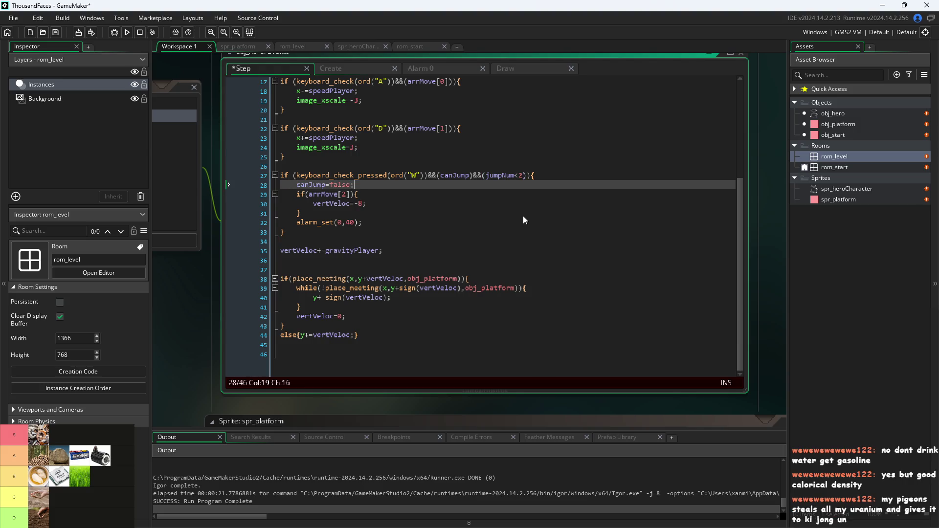
key("Up")
key("Up")
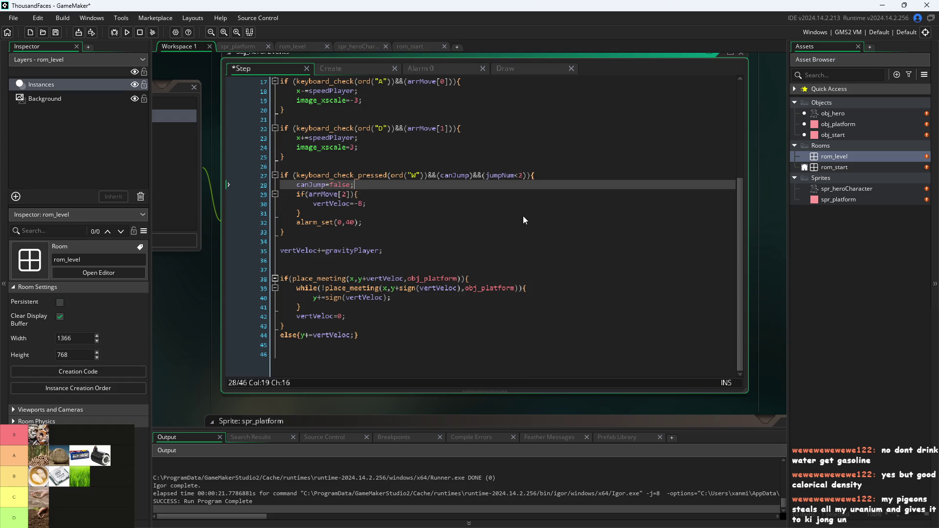
key("Down")
key("Down")
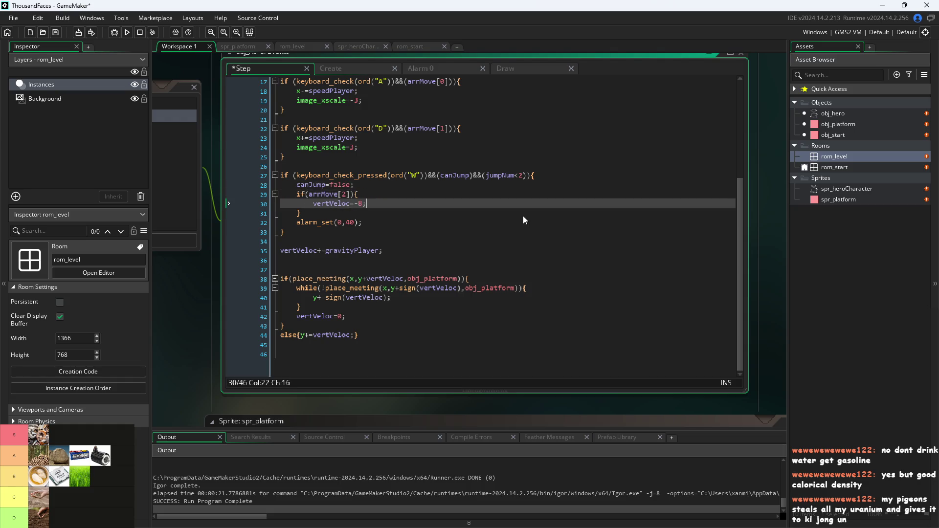
left_click(422, 71)
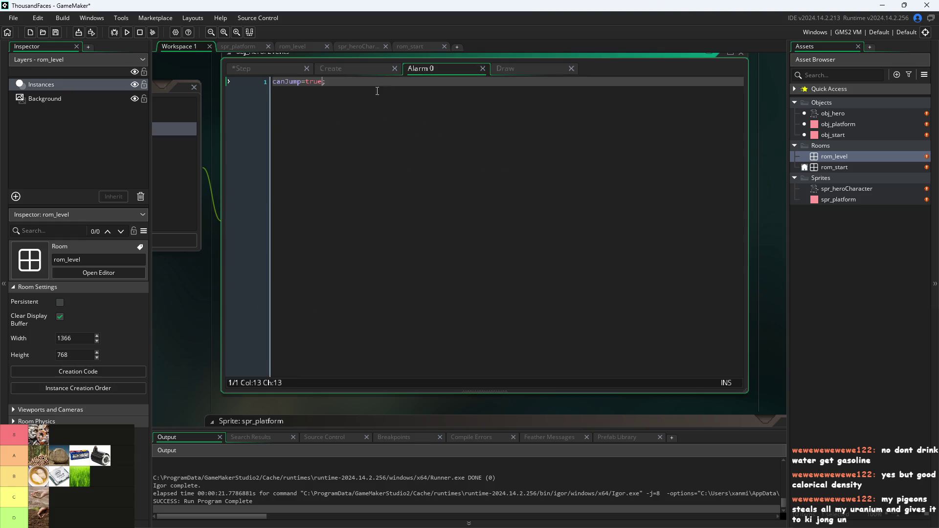
left_click(356, 71)
left_click(271, 67)
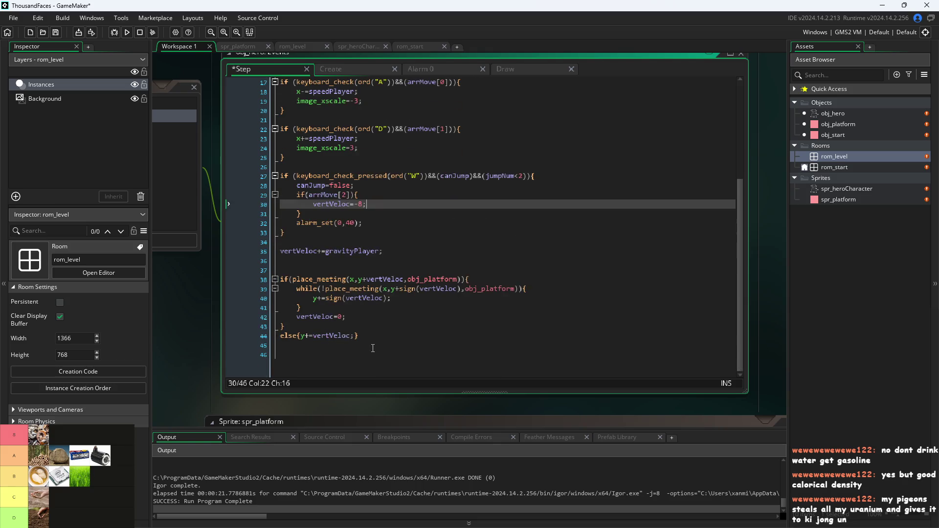
scroll(342, 328, "up", 3)
scroll(369, 341, "down", 3)
left_click(362, 370)
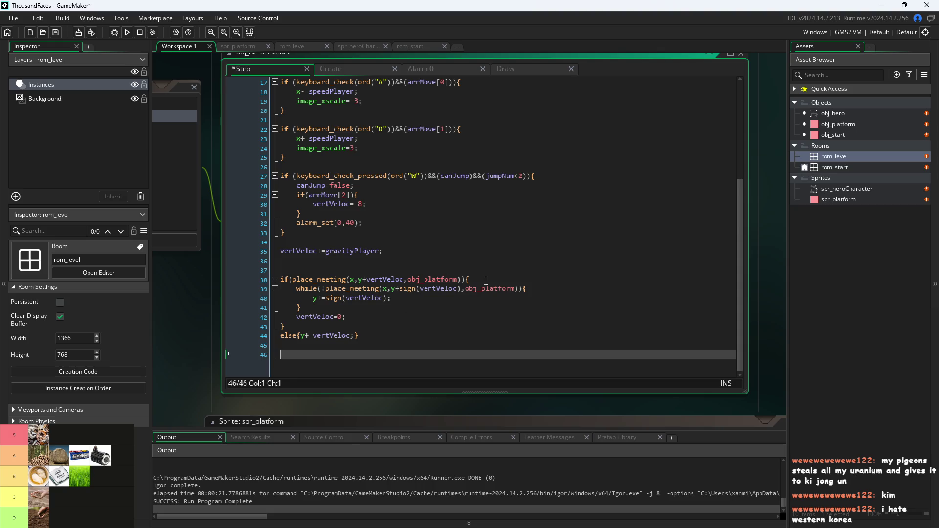
Look over the collision, while-loop and alarm_set lines, ending at the else line.
left_click(477, 298)
left_click(486, 317)
left_click(492, 307)
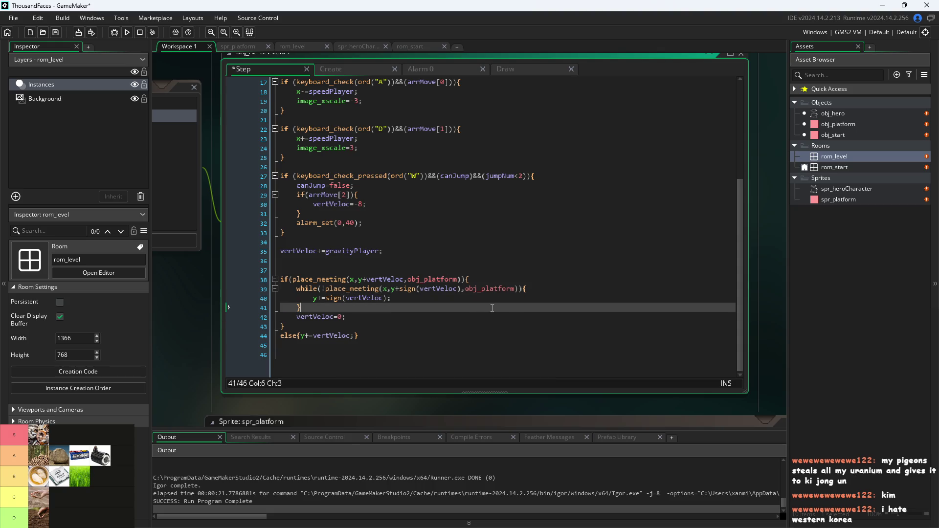
left_click(500, 298)
left_click(501, 307)
left_click(504, 317)
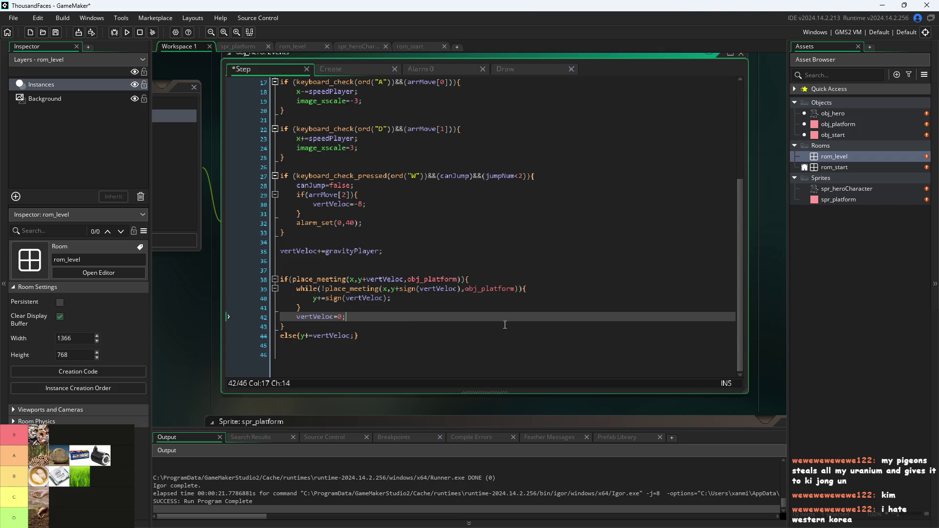
left_click(506, 326)
left_click(505, 335)
left_click(505, 307)
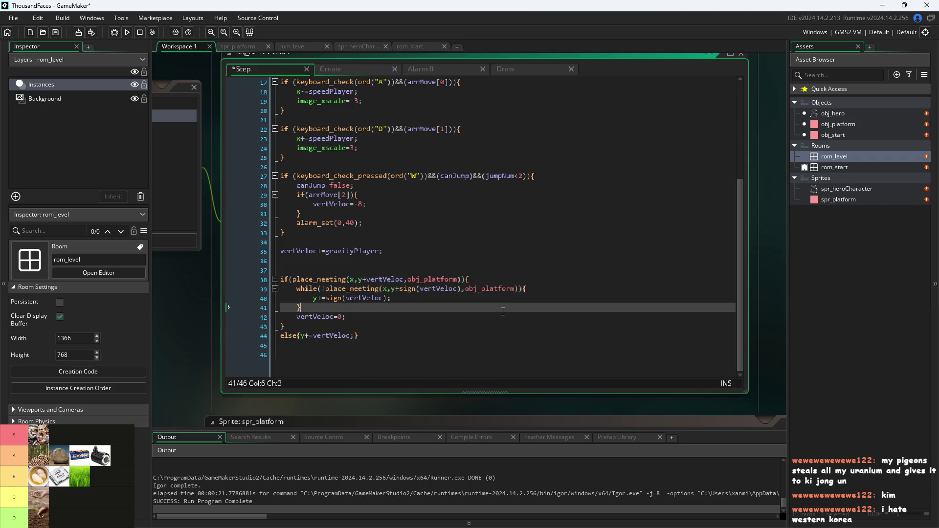
left_click(507, 289)
left_click(513, 279)
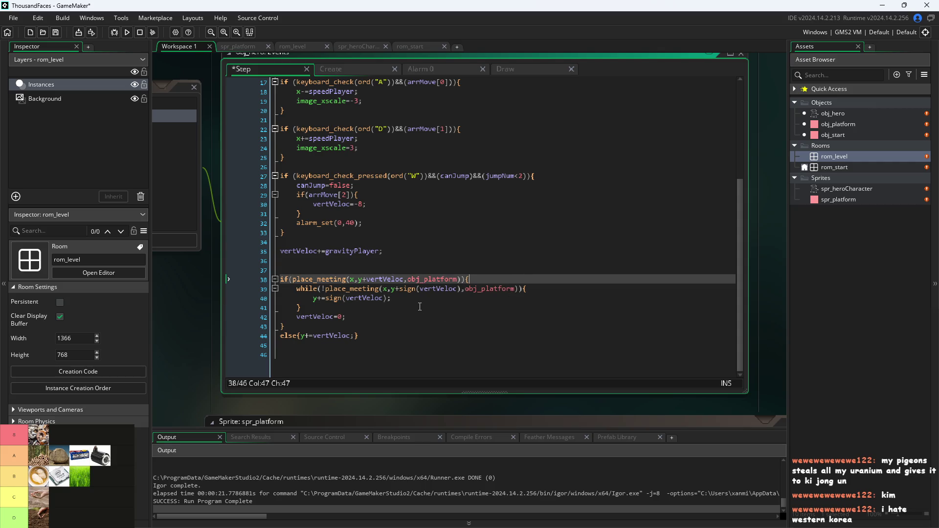
left_click(396, 223)
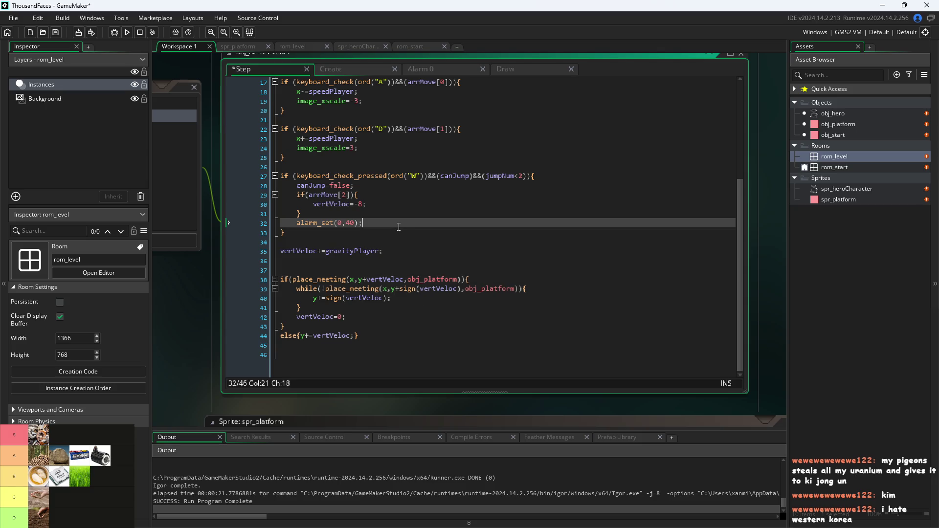
left_click(448, 337)
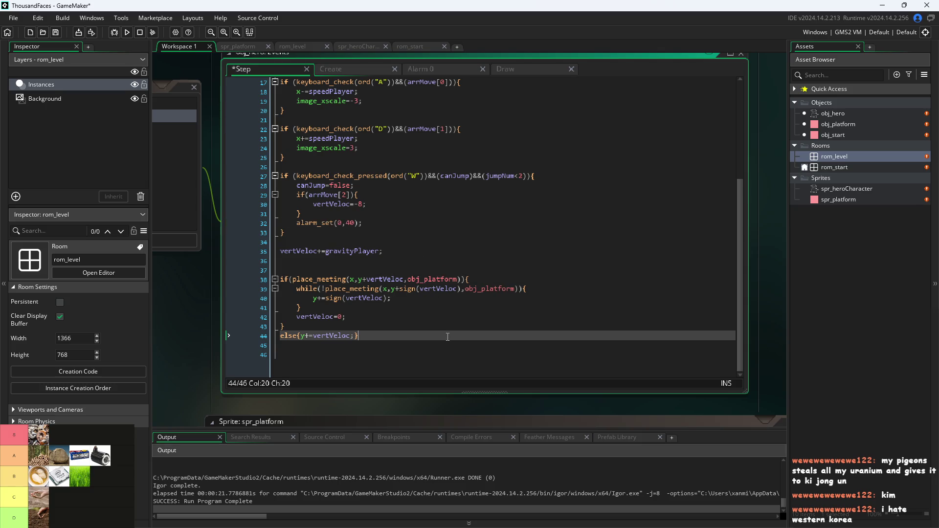
Add if(arrMove[3]){jumpNum=0;} on a new line below the else line.
key("Return")
type("if(")
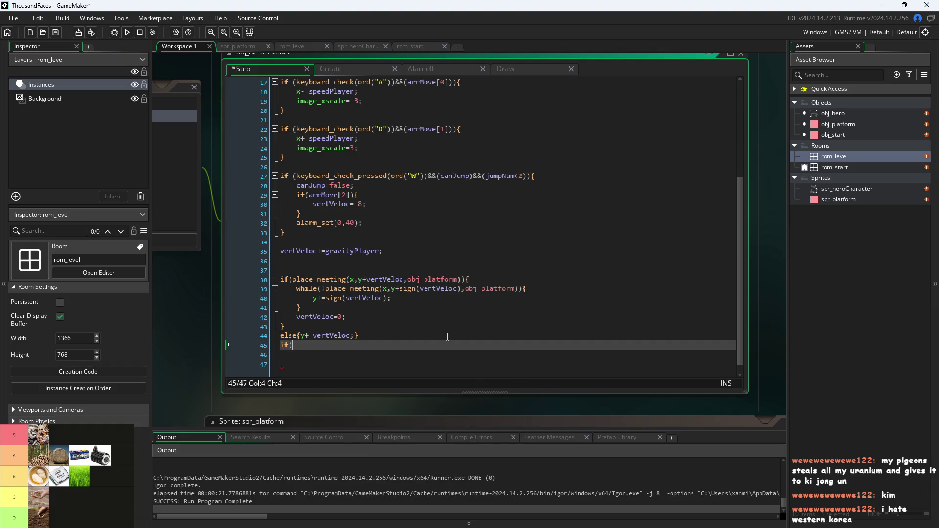
scroll(401, 343, "up", 3)
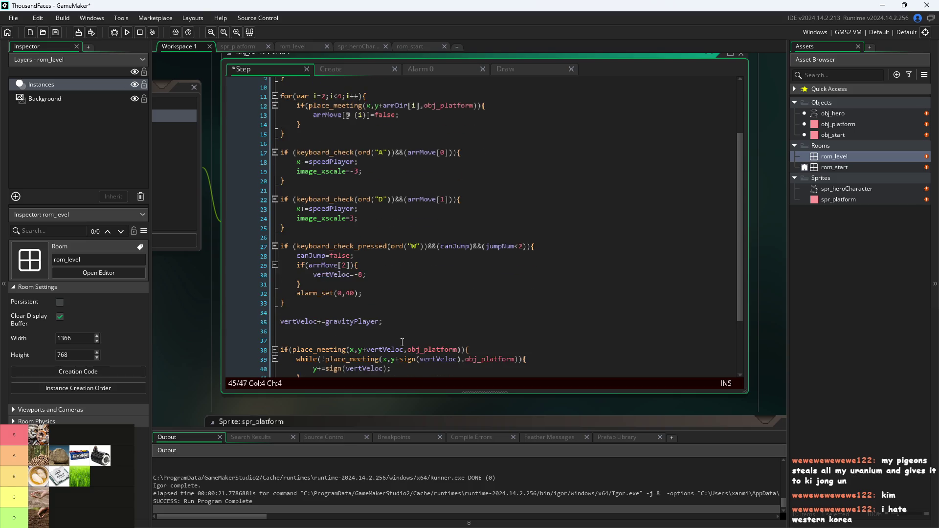
type("arrMove[")
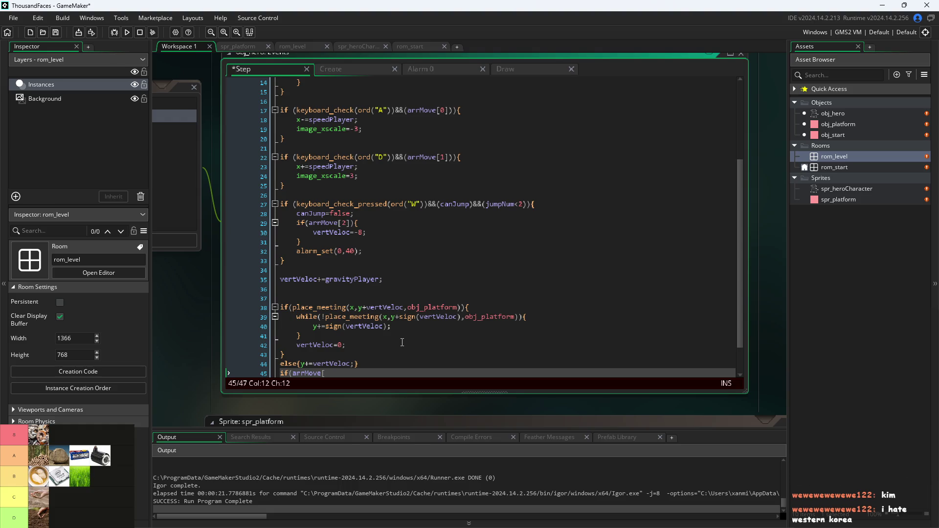
type("3]")
type("){")
type("jumpo")
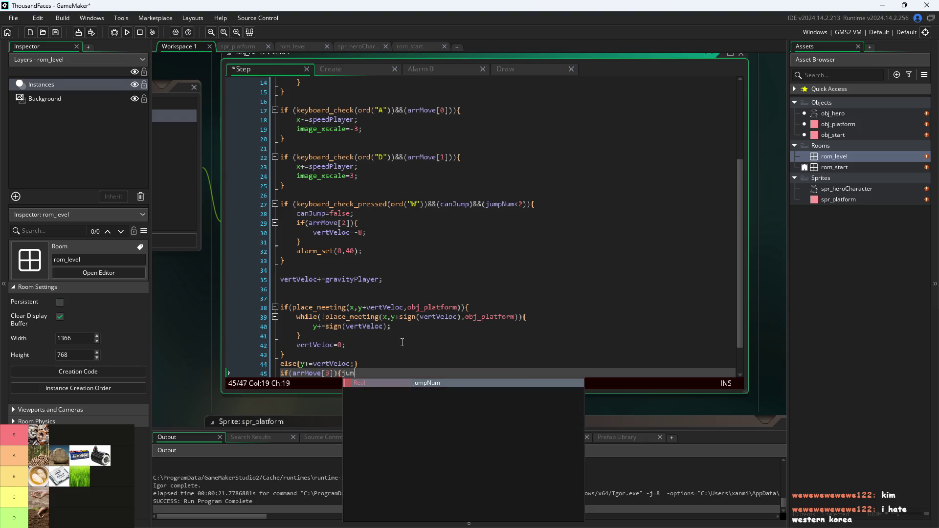
key("BackSpace")
type("Num=0;}")
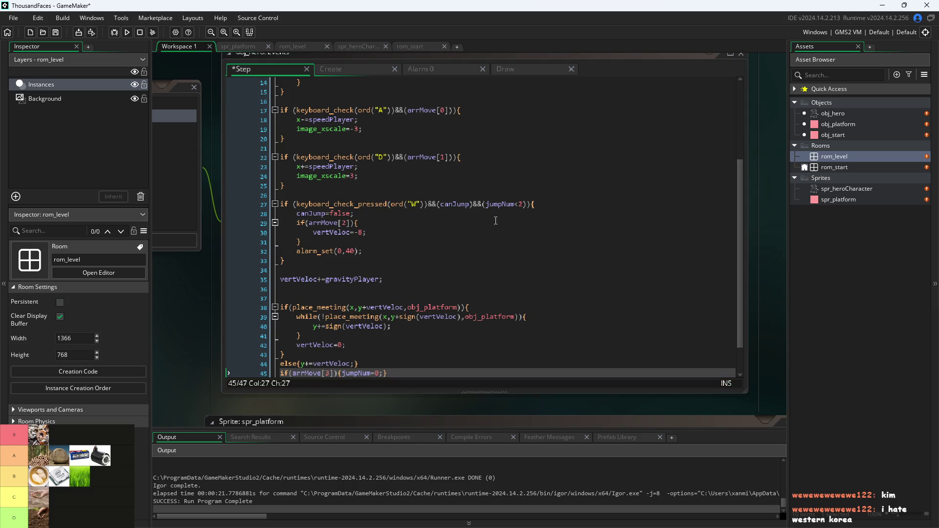
Review the arrMove[2] jump block, save with Ctrl+S and run the game.
left_click(380, 213)
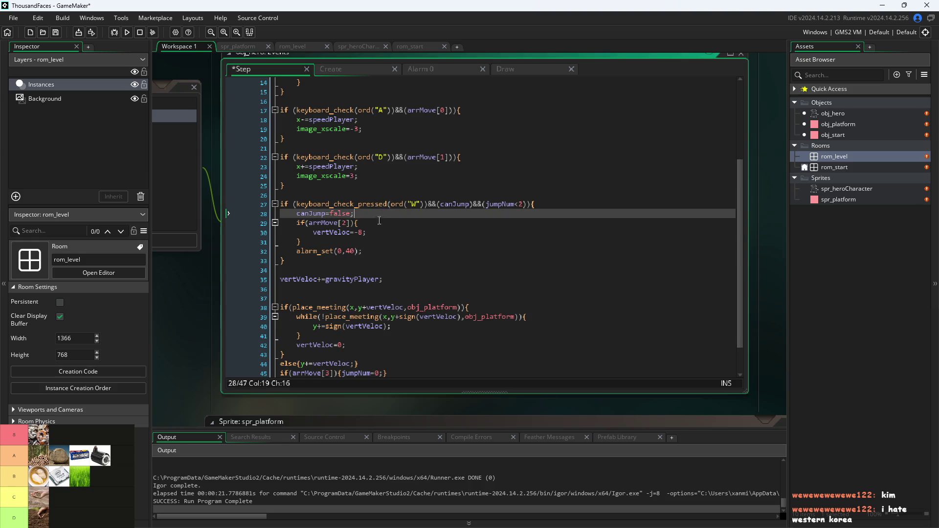
left_click(381, 218)
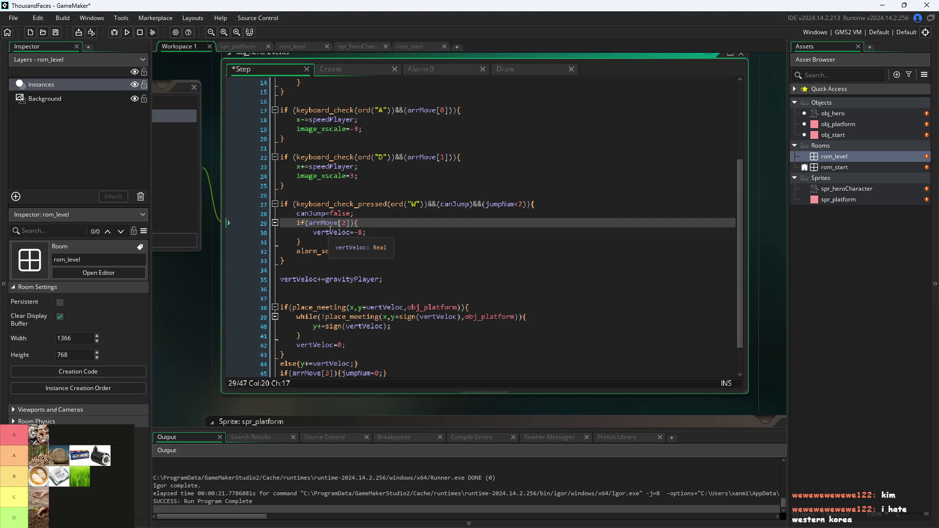
mouse_move(325, 222)
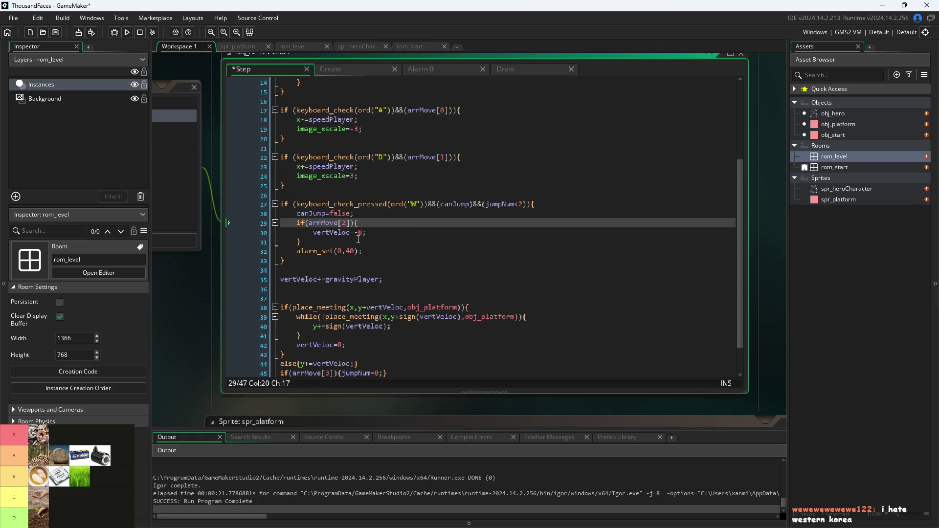
left_click(359, 245)
mouse_move(339, 222)
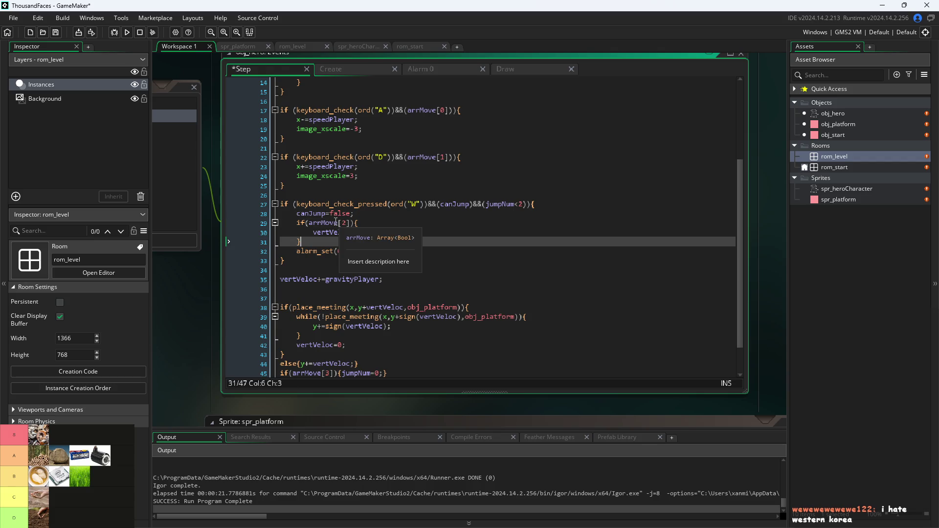
key("ctrl+s")
left_click(130, 35)
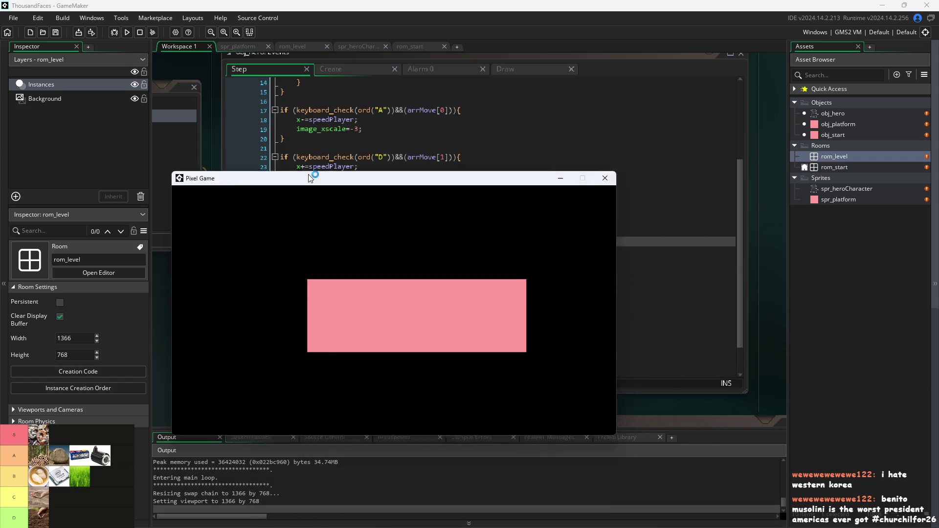
Run left and right and jump beside the small platform while watching the debug values.
key("space")
key("Right")
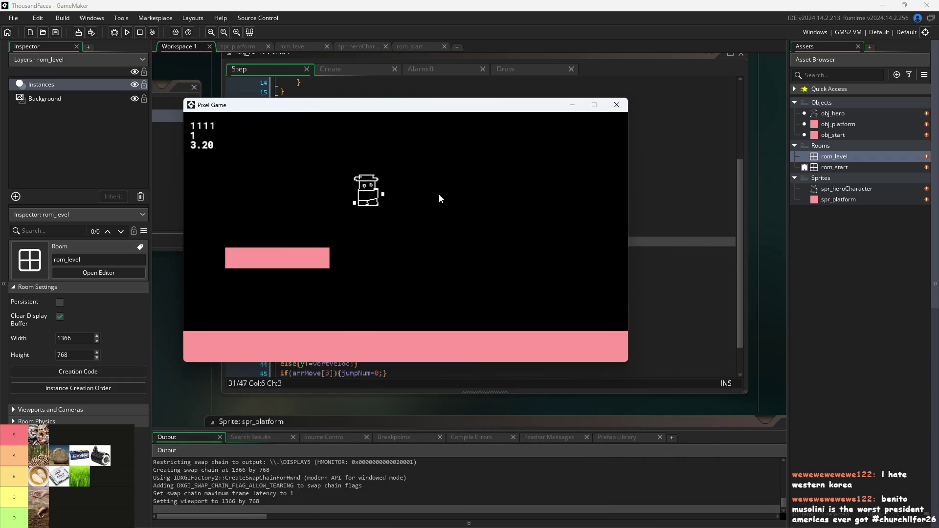
key("Left")
key("space")
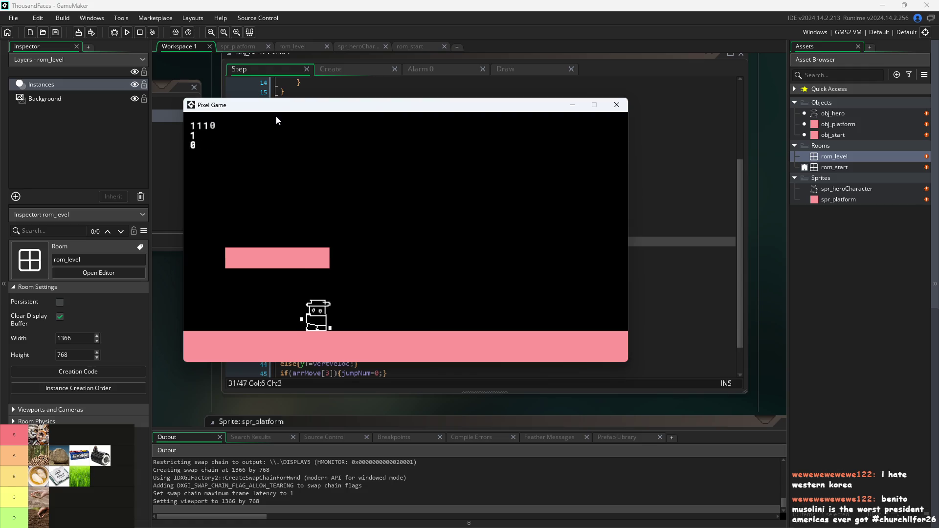
key("Right")
key("space")
key("space")
key("space")
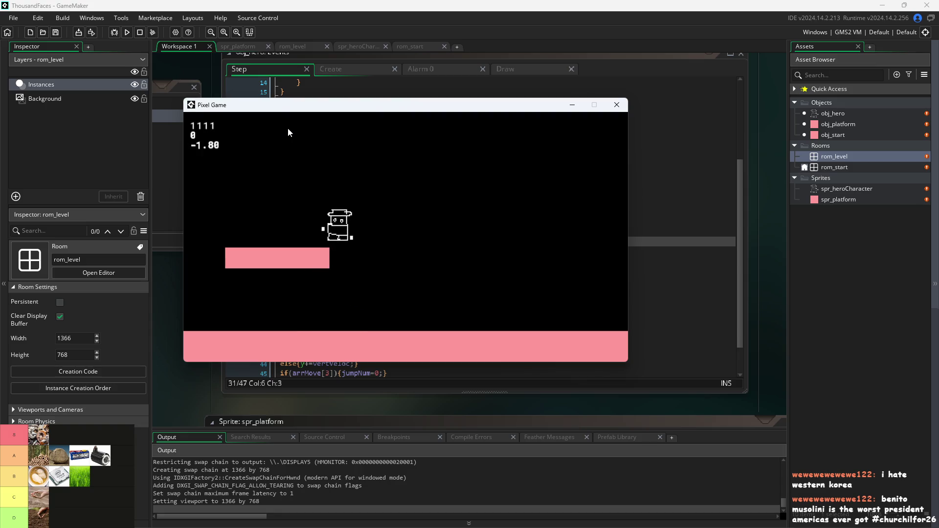
key("Left")
key("Right")
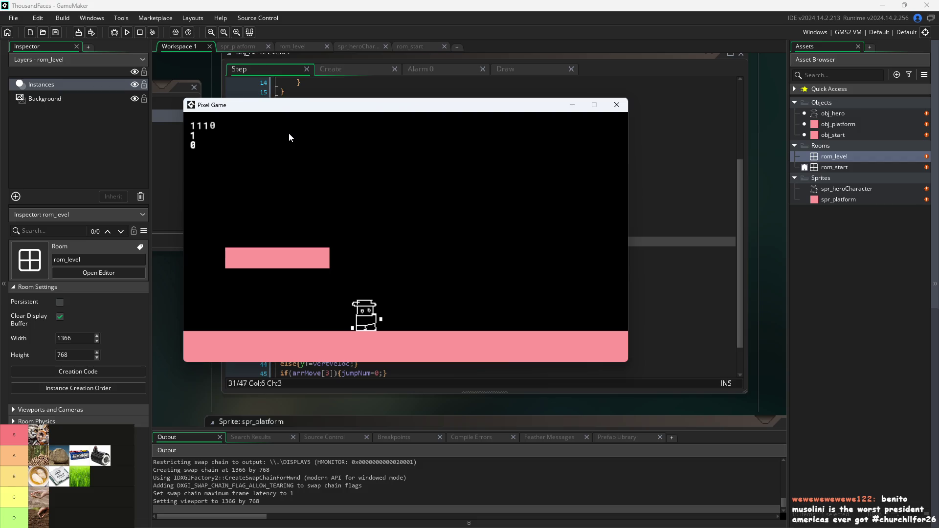
key("space")
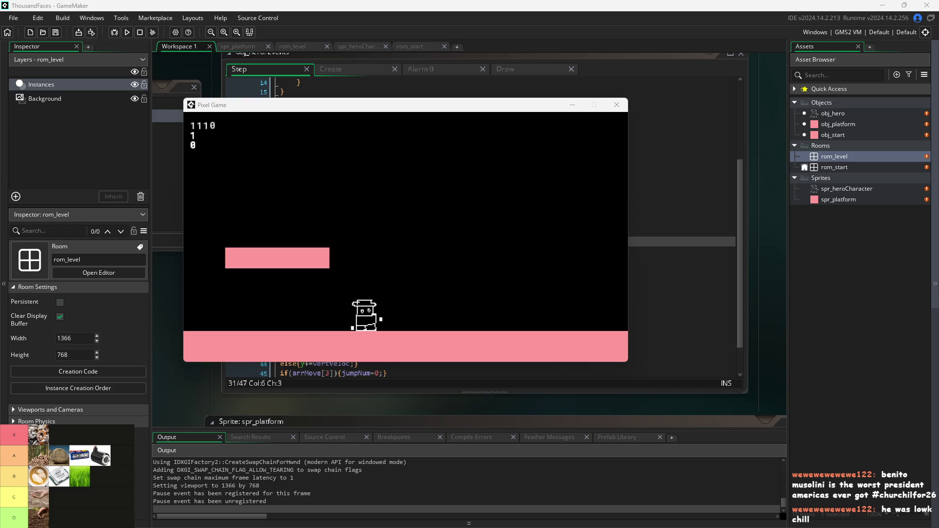
left_click(337, 313)
Jump onto the platform and double-jump mid-air, steering left and right.
key("Up")
key("Left")
key("Right")
key("Up")
key("Left")
key("Up")
key("Right")
key("Up")
key("Right")
key("Left")
Jump onto the pink platform, leap off it and double-jump toward the screen top.
key("Left")
key("Up")
key("Right")
key("Up")
key("Left")
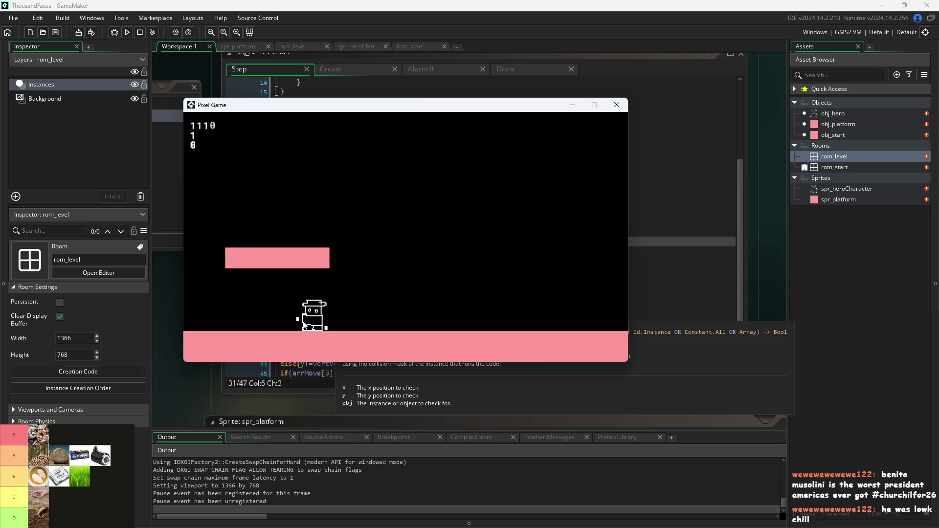
key("Right")
key("Up")
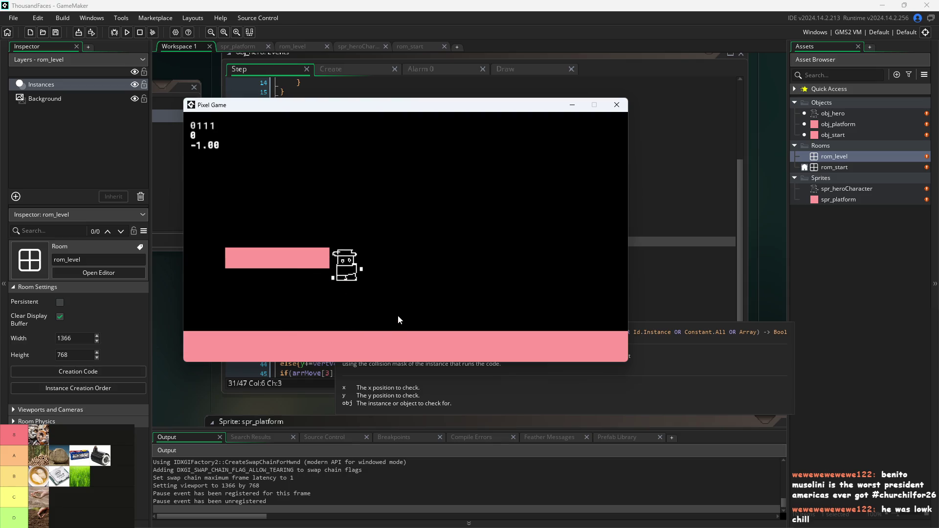
key("Up")
key("Right")
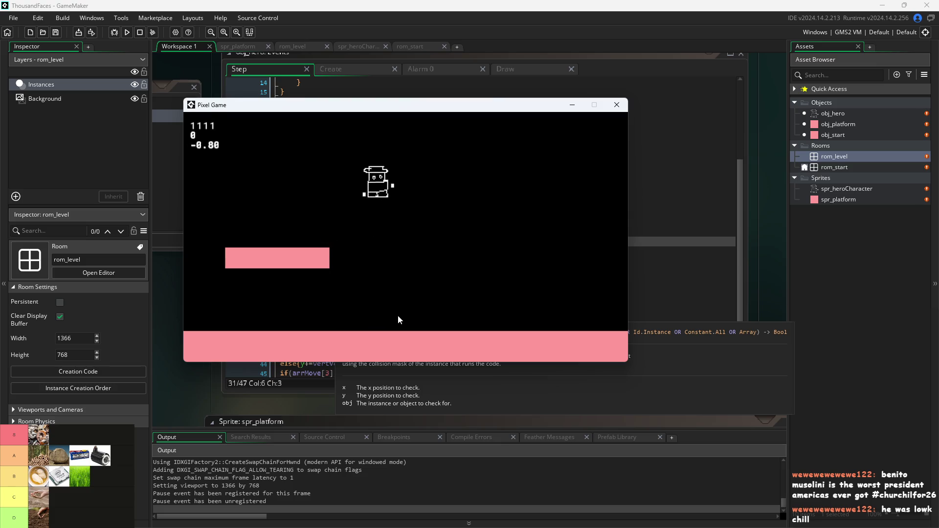
key("Left")
key("Up")
key("Up")
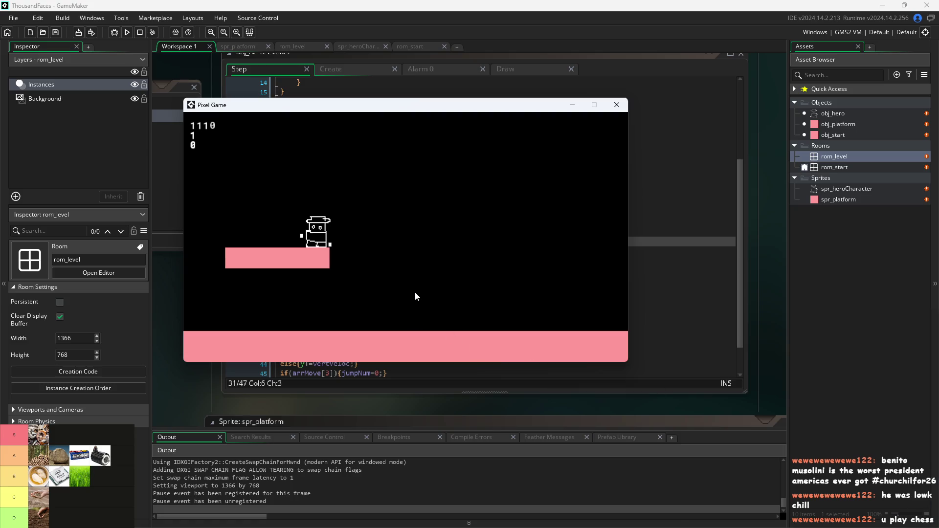
key("Right")
key("Up")
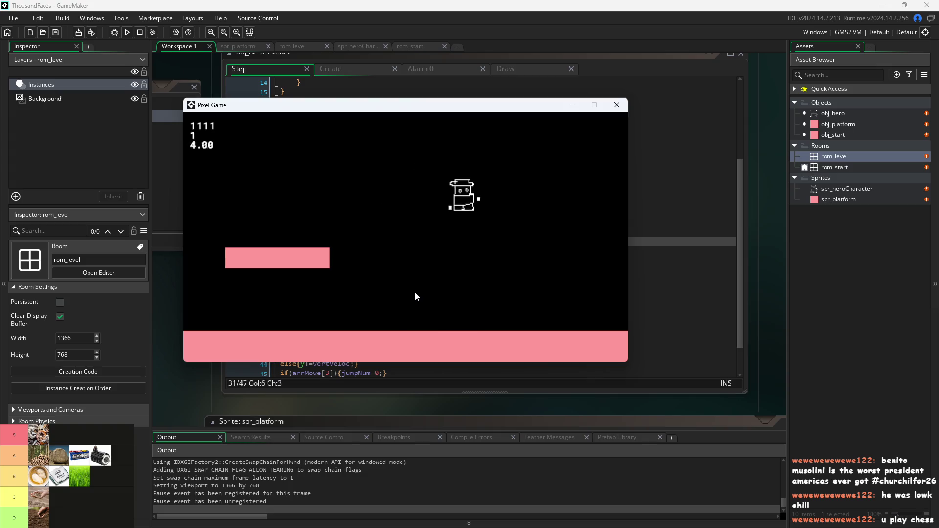
key("Left")
key("Up")
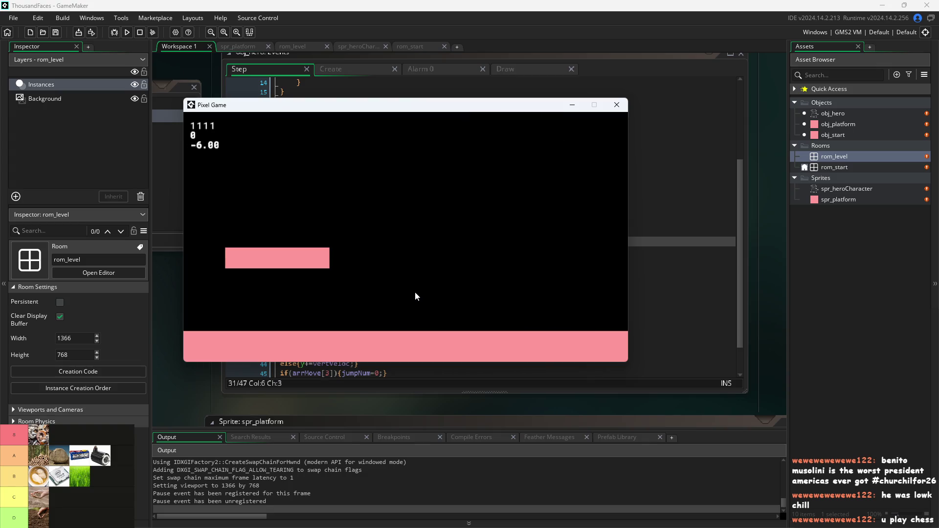
key("Left")
key("Left")
key("Right")
Hop onto the upper-left platform and double-jump back and forth across the screen.
key("Left")
key("Up")
key("Up")
key("Left")
key("Up")
key("Right")
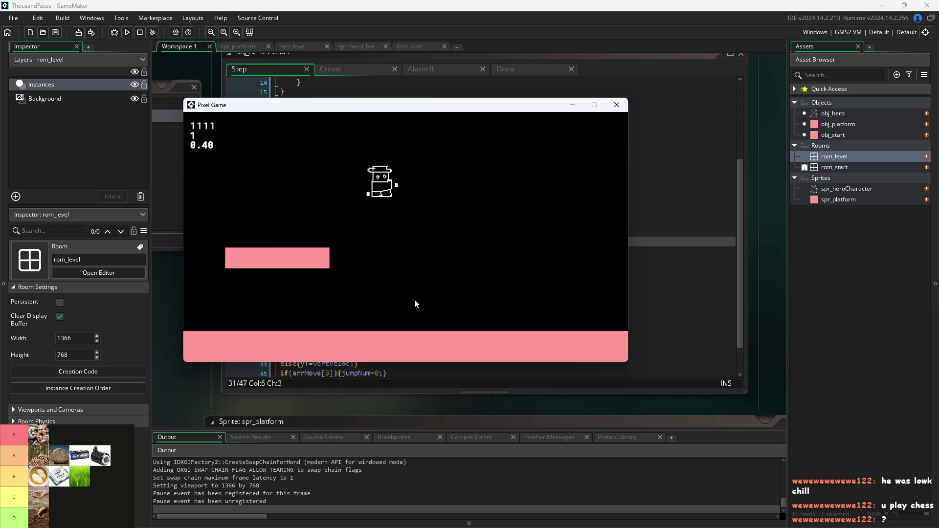
key("Left")
key("Up")
key("Left")
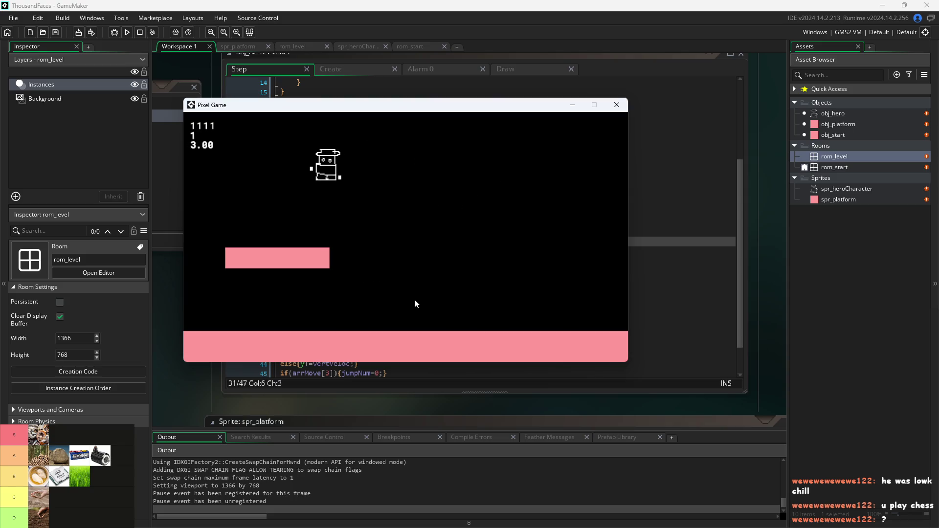
key("Right")
key("Up")
key("Up")
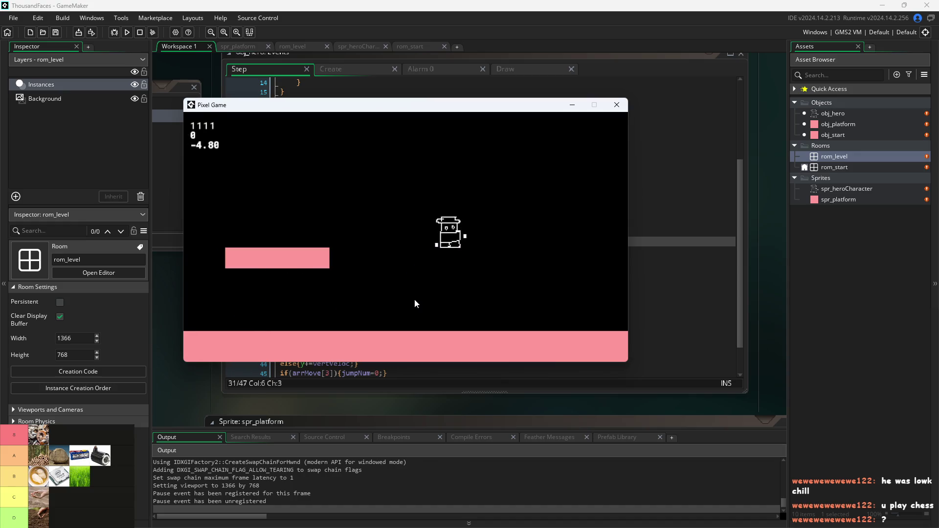
key("Left")
key("Up")
key("Up")
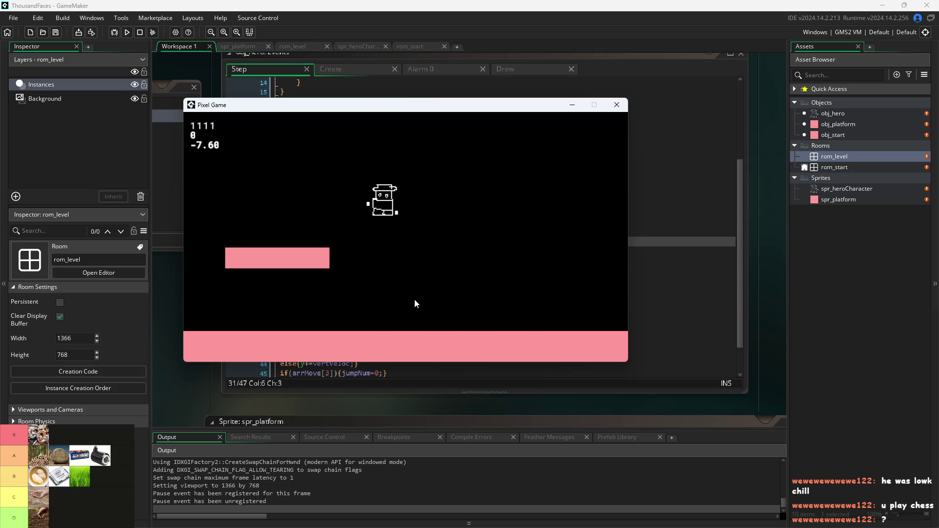
key("Right")
key("Up")
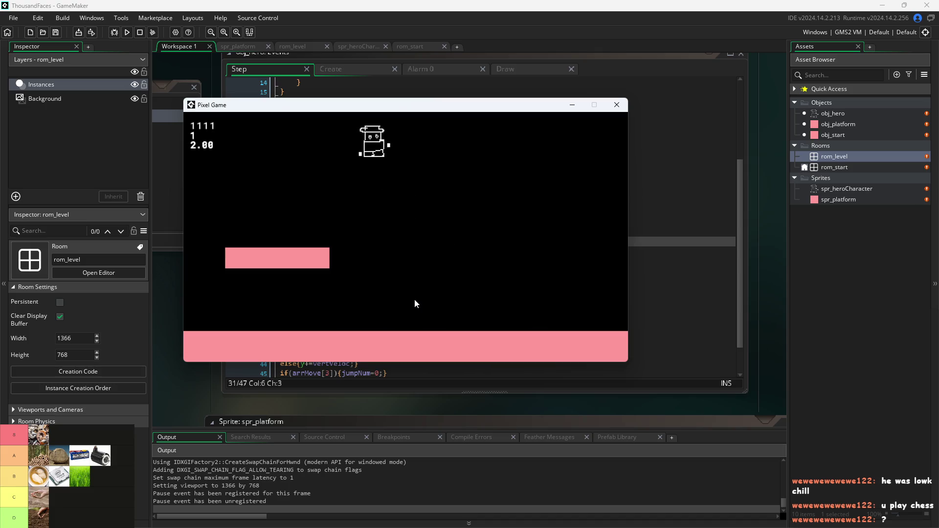
key("Up")
key("Left")
key("Up")
key("Right")
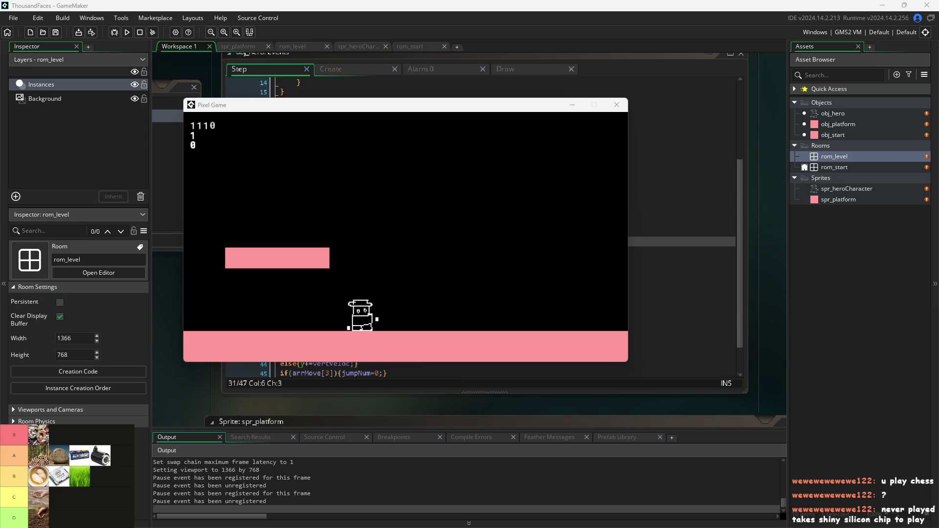
Jump onto the platform, double-jump mid-air and hop back and forth off its edge.
key("space")
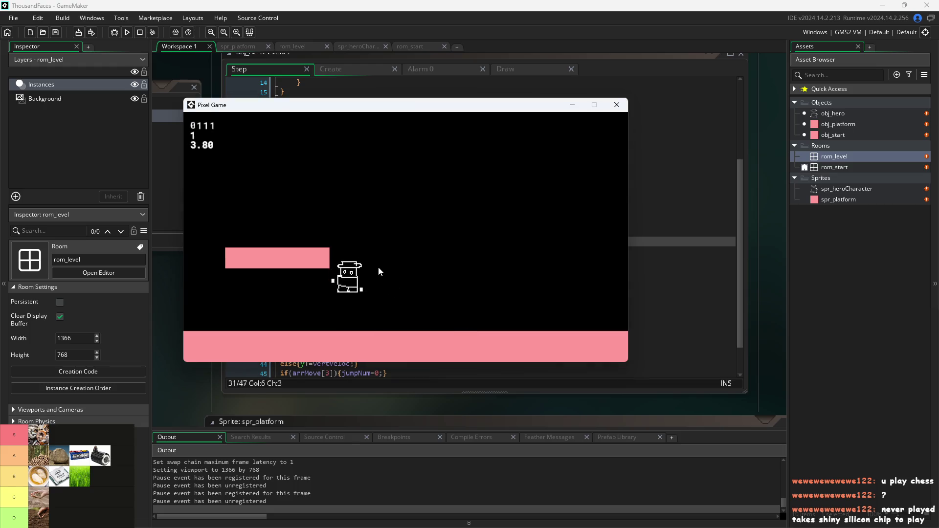
key("space")
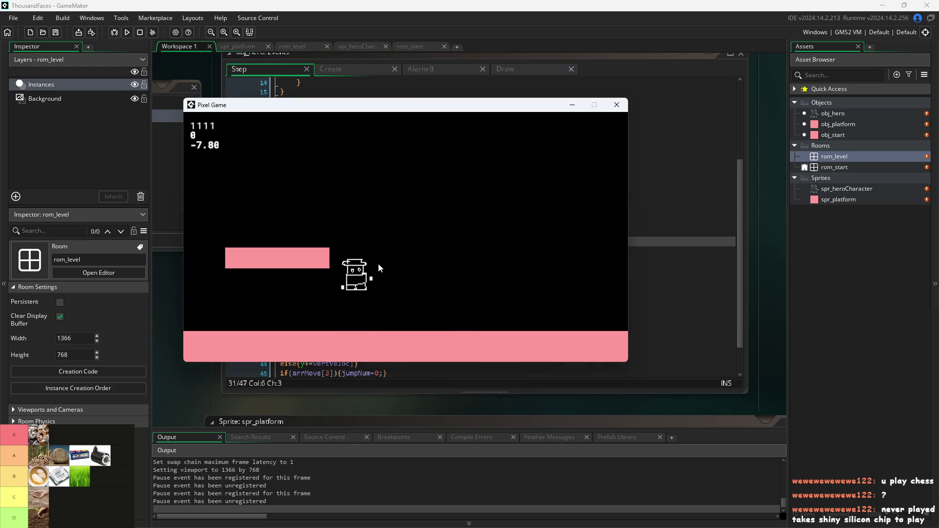
key("space")
key("Right")
key("space")
key("Left")
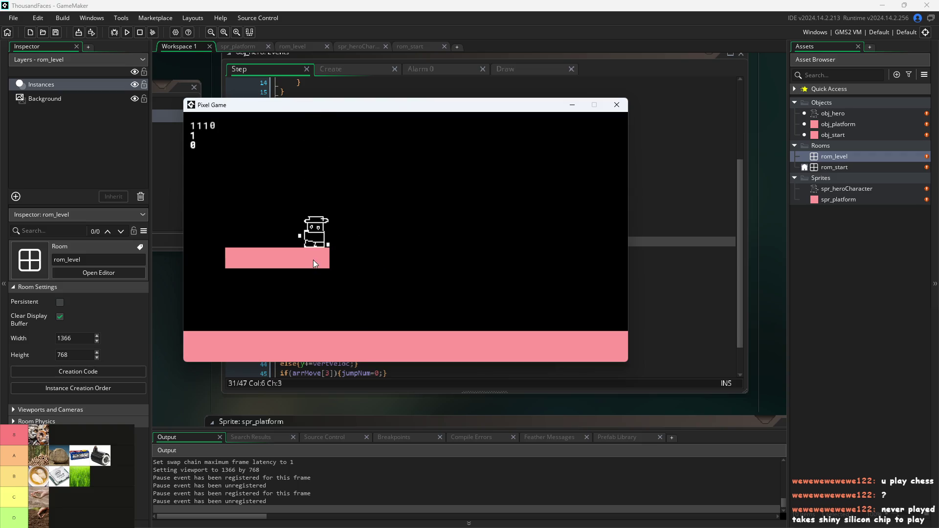
key("Right")
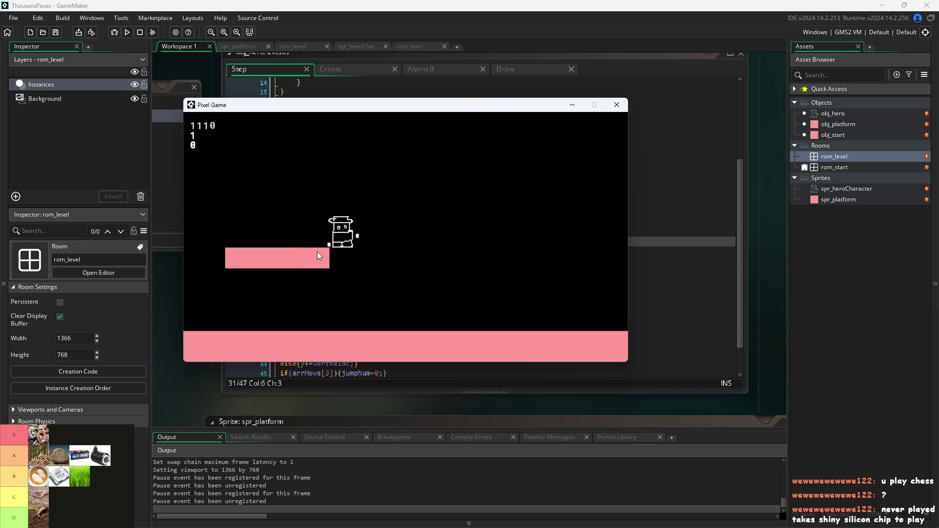
key("space")
key("Left")
key("space")
key("Right")
key("space")
key("Left")
key("space")
key("Right")
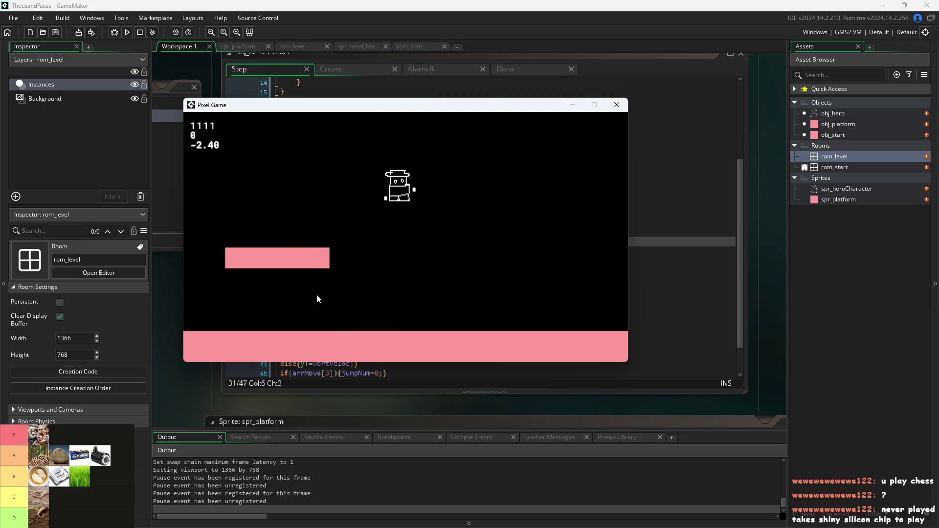
key("Left")
key("space")
Walk and jump left and right along the floor until the hero settles on it.
key("Right")
key("space")
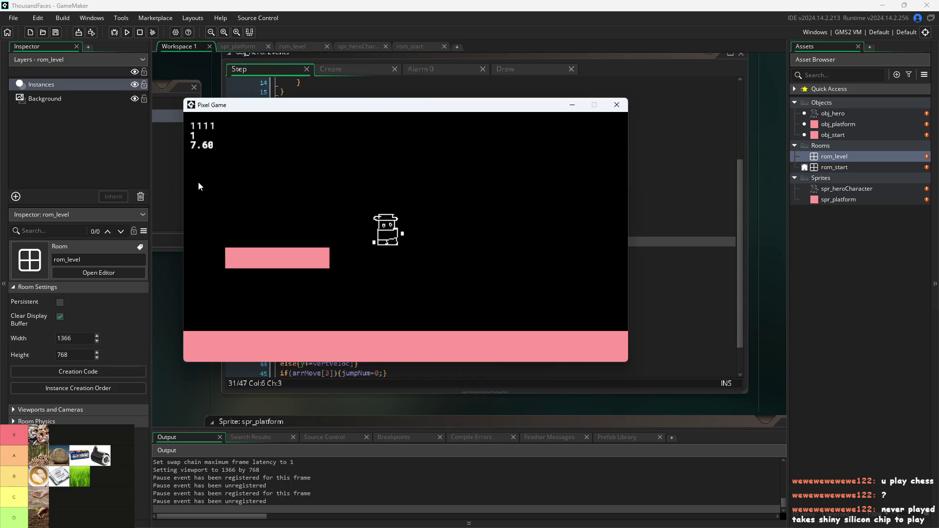
key("space")
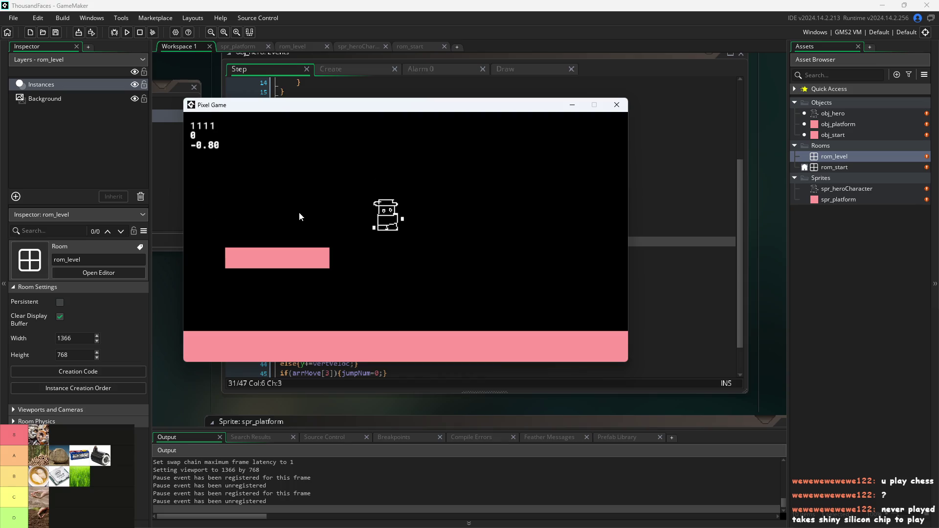
key("Left")
key("Right")
key("space")
key("Right")
key("Left")
key("space")
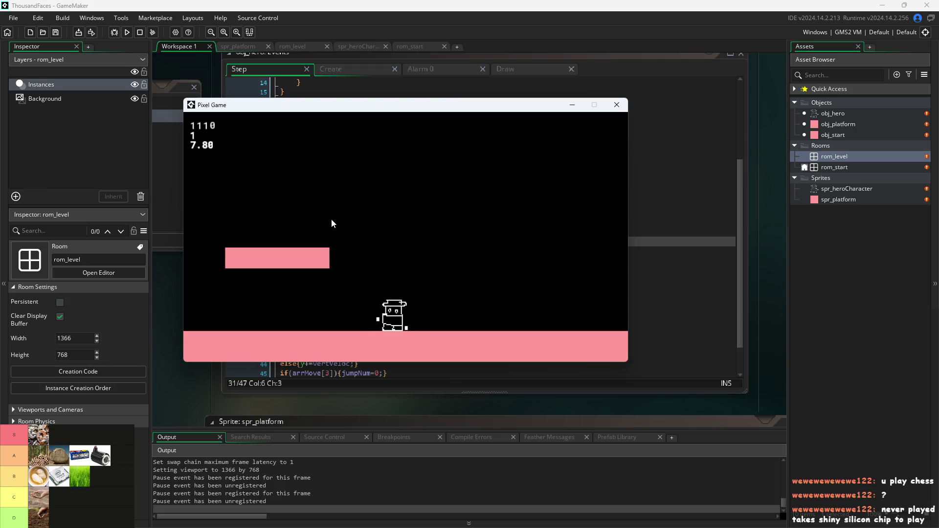
key("Right")
key("space")
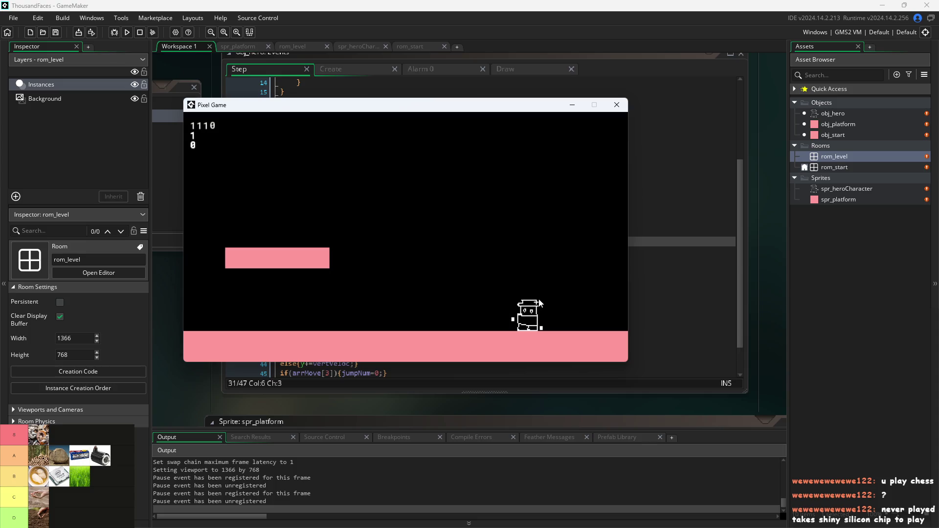
key("Left")
key("Left")
key("space")
key("Right")
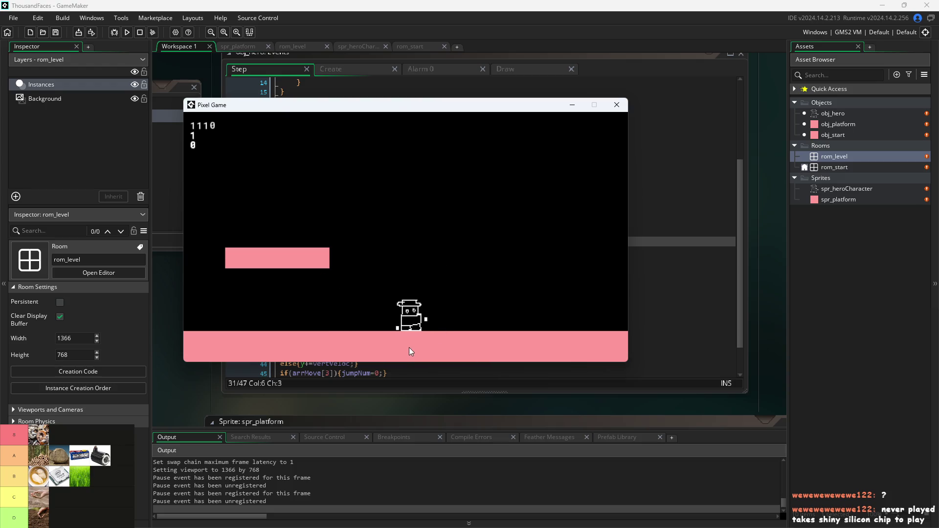
key("Left")
key("Left")
key("Right")
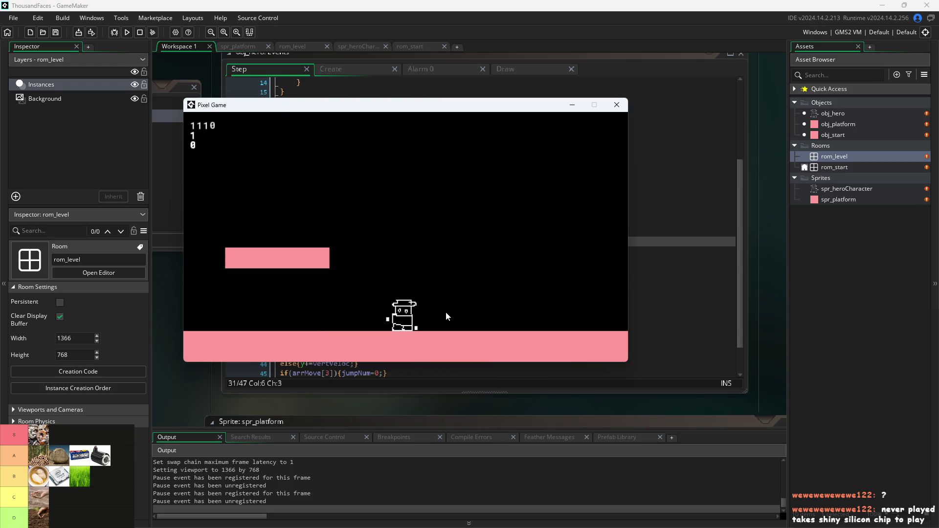
key("space")
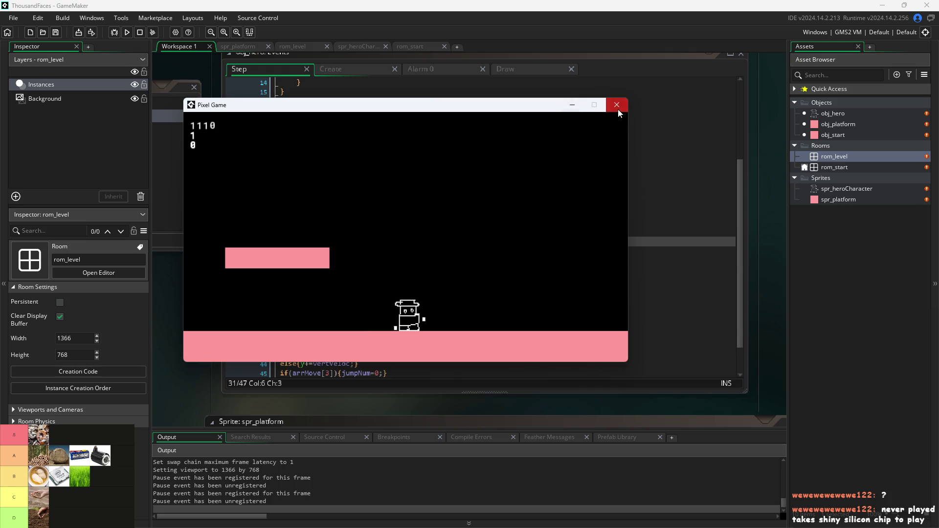
Close the test game and review the jump-count reset and gravity lines in the Step code.
left_click(617, 106)
scroll(366, 196, "down", 2)
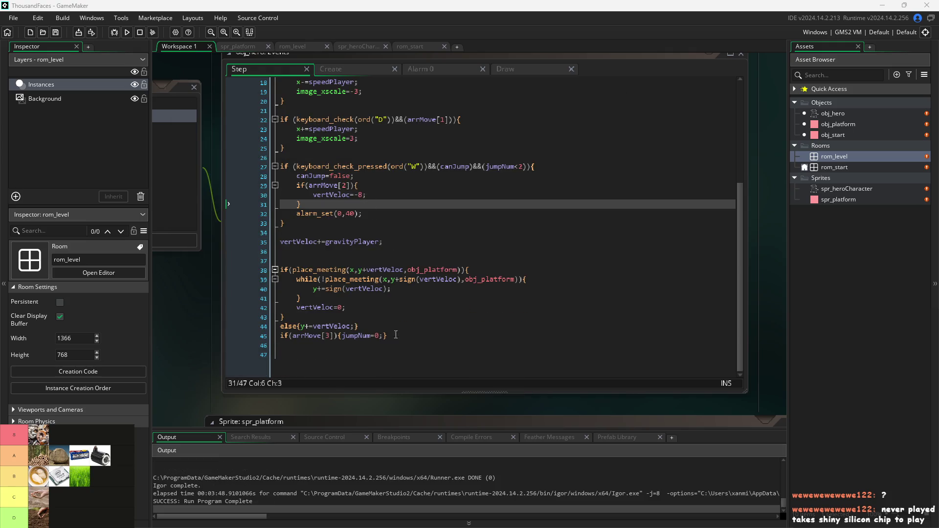
left_click(415, 334)
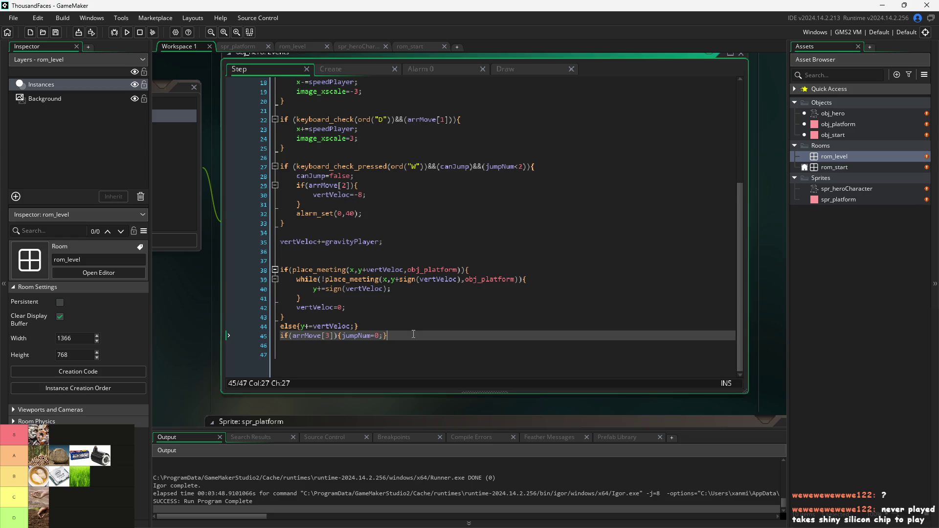
left_click(384, 242)
scroll(386, 161, "up", 6)
Check the hero's Create event code, then return to the Step event.
left_click(343, 73)
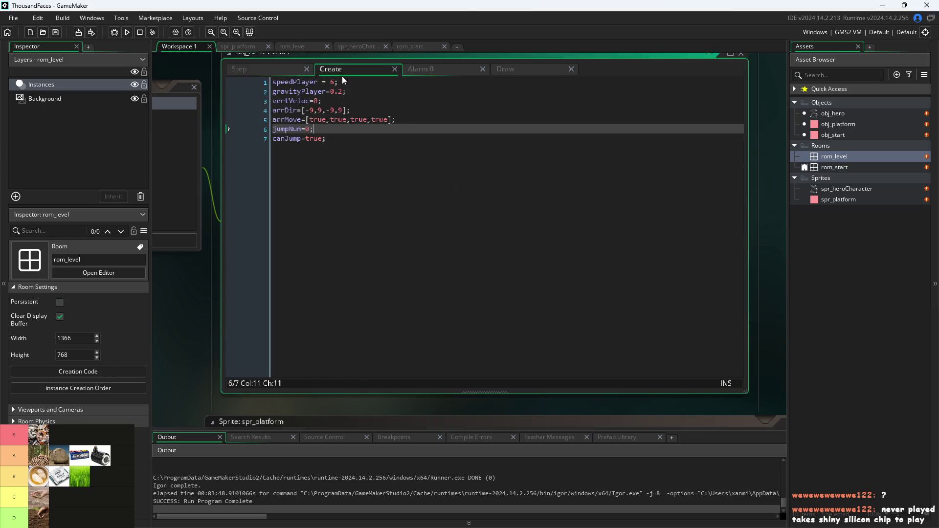
left_click(252, 72)
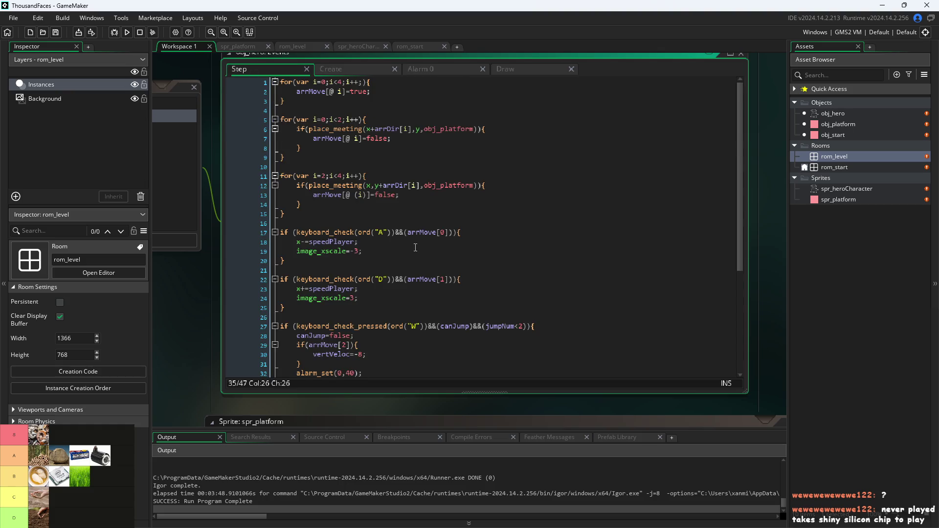
scroll(415, 247, "down", 6)
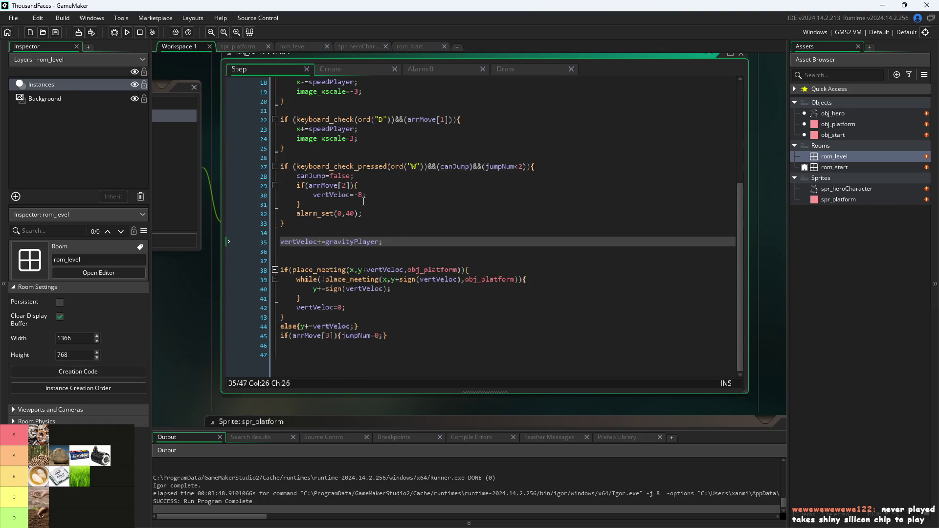
Review the arrMove[2] jump block and place the cursor after the jump velocity line.
left_click(377, 177)
left_click(379, 184)
left_click(385, 208)
left_click(384, 185)
left_click(342, 186)
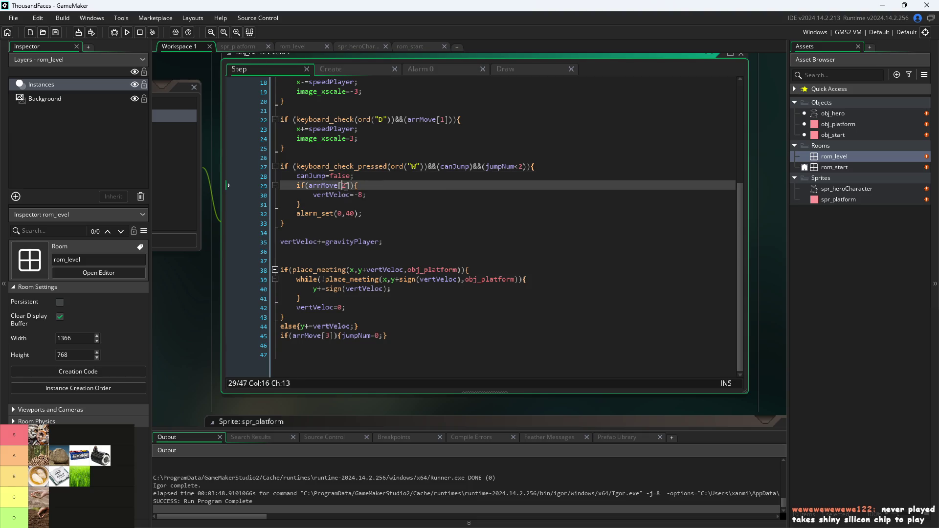
left_click(374, 196)
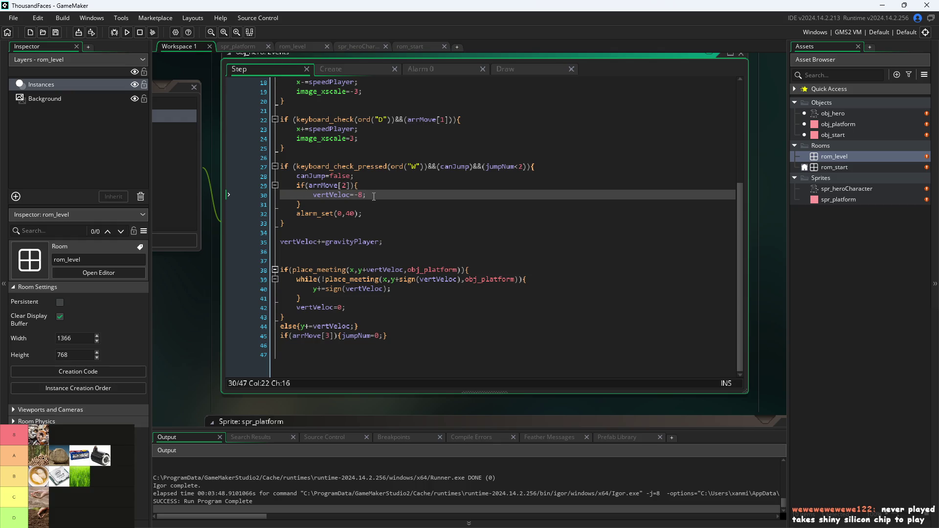
Add jumpNum++; on a new line after vertVeloc=-8 and save the project.
key("Return")
type("jum")
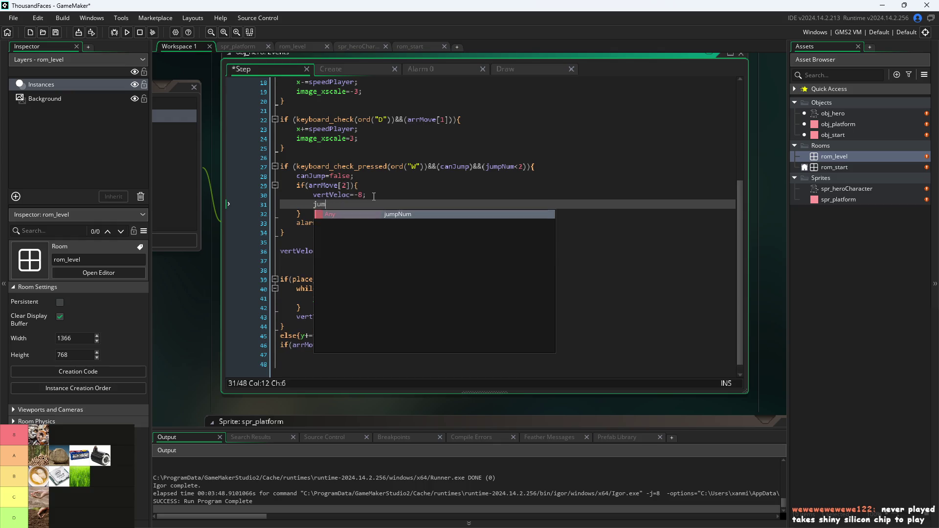
type("pNum")
type("++p;")
key("Left")
key("BackSpace")
key("Right")
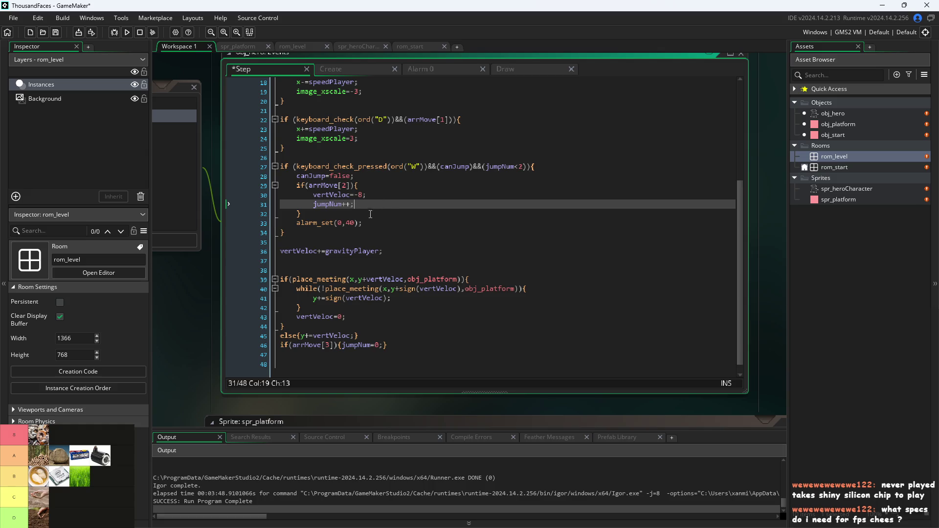
key("ctrl+s")
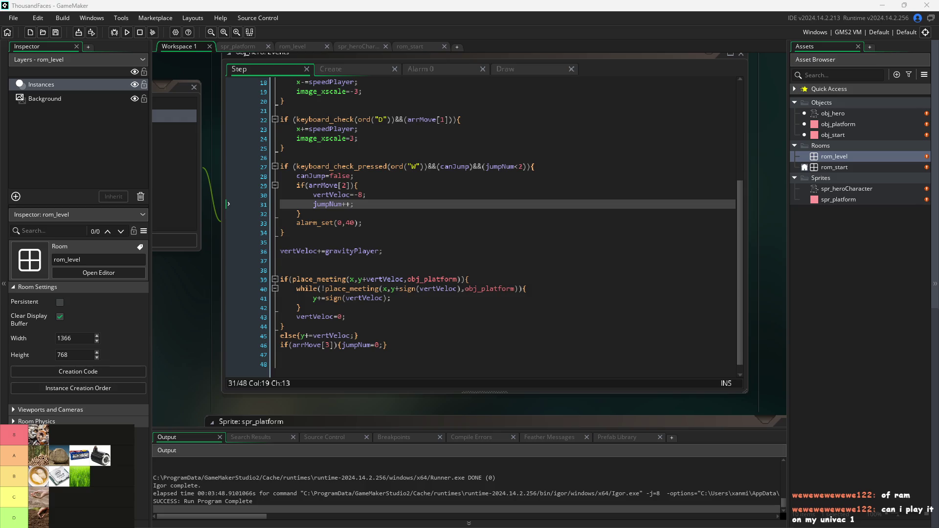
left_click(621, 201)
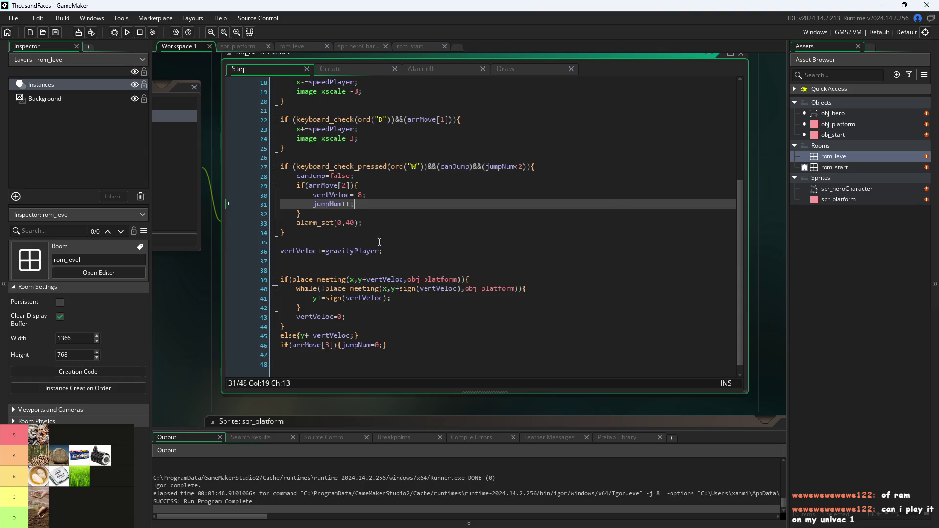
left_click(202, 277)
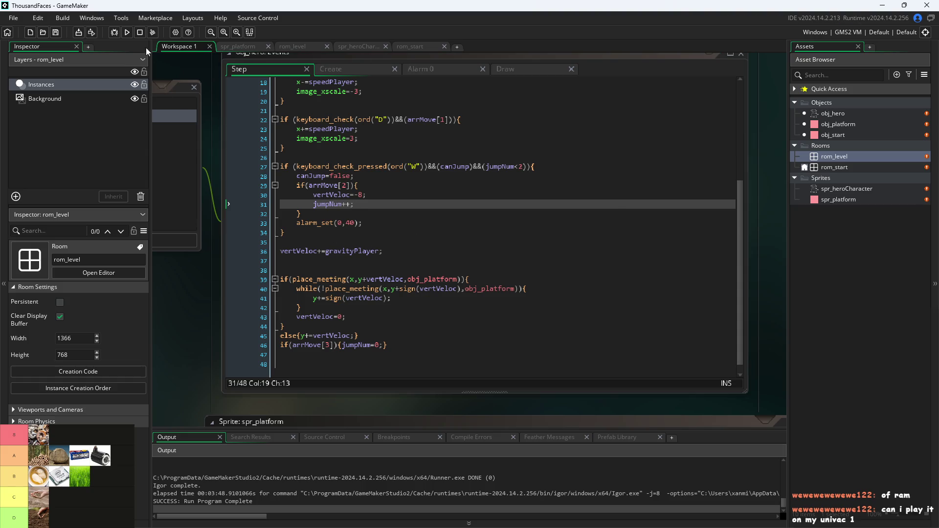
left_click(123, 33)
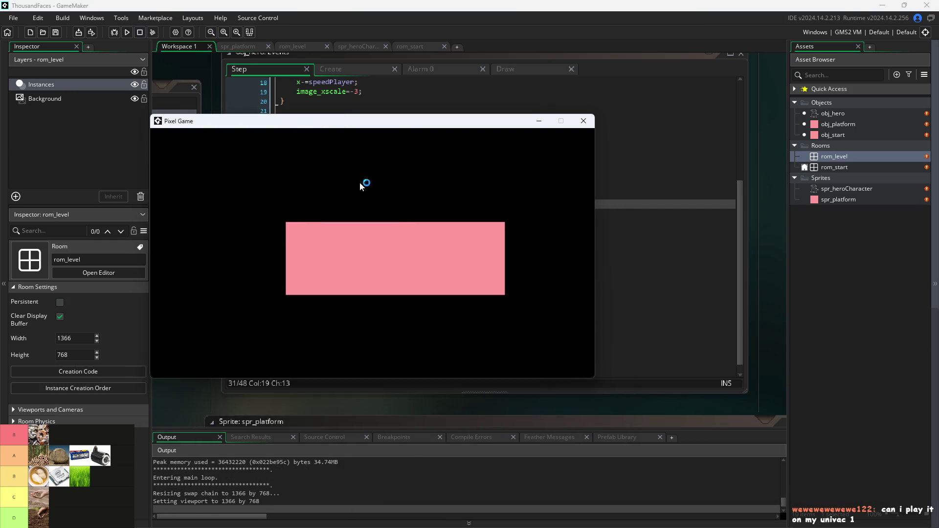
key("Right")
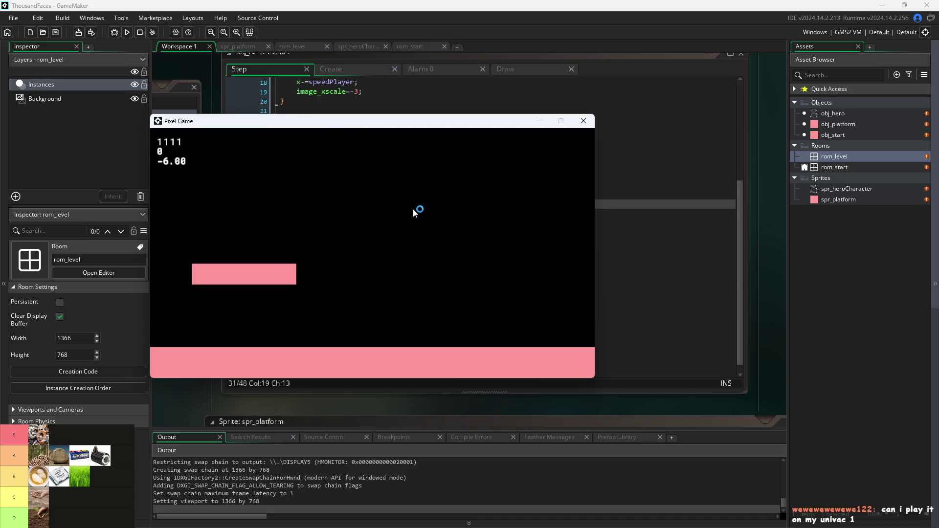
left_click(583, 122)
left_click(381, 203)
left_click(192, 335)
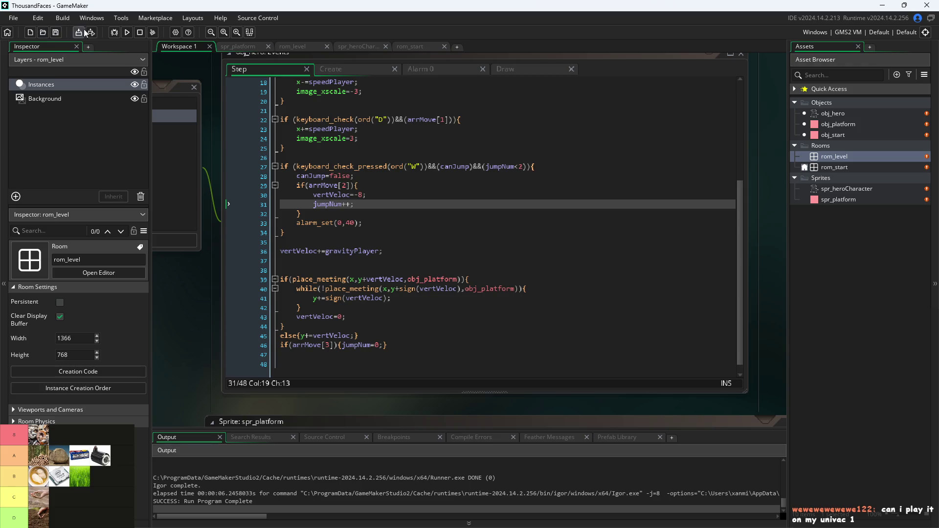
left_click(128, 32)
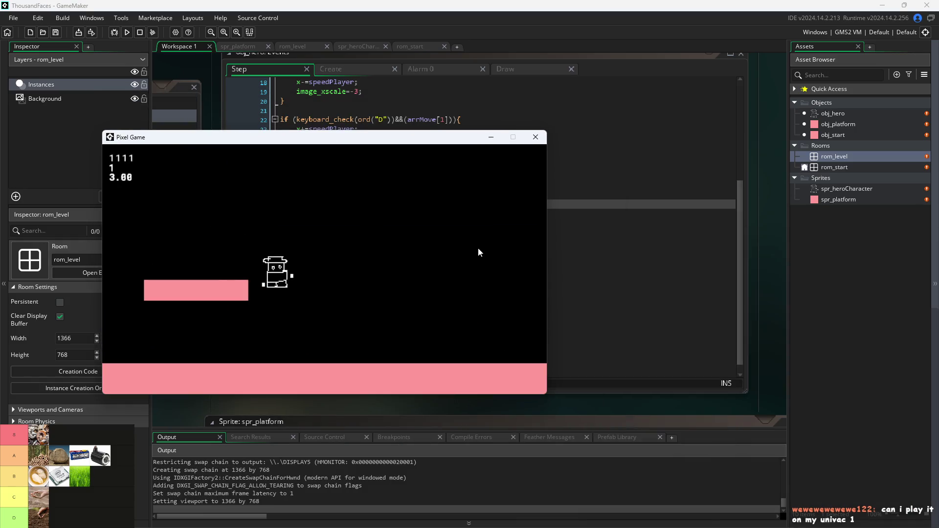
key("d")
key("w")
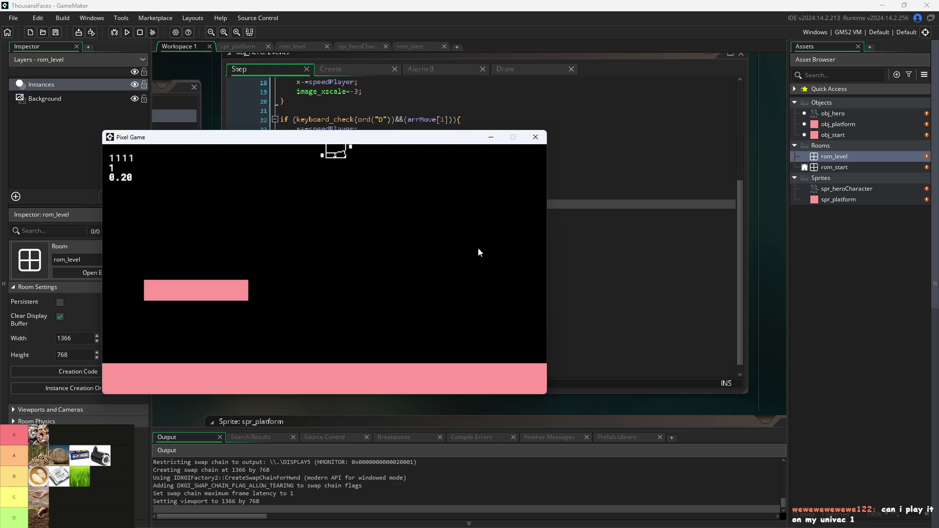
key("w")
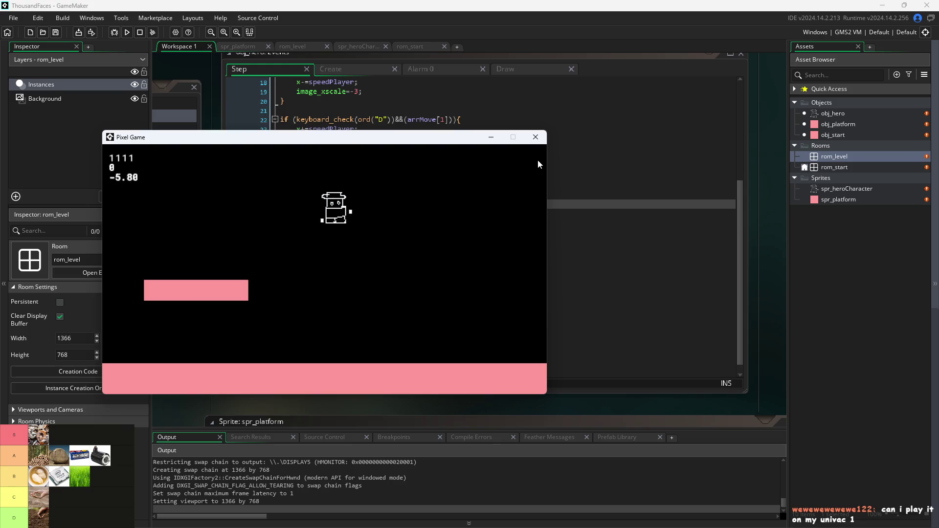
left_click(535, 138)
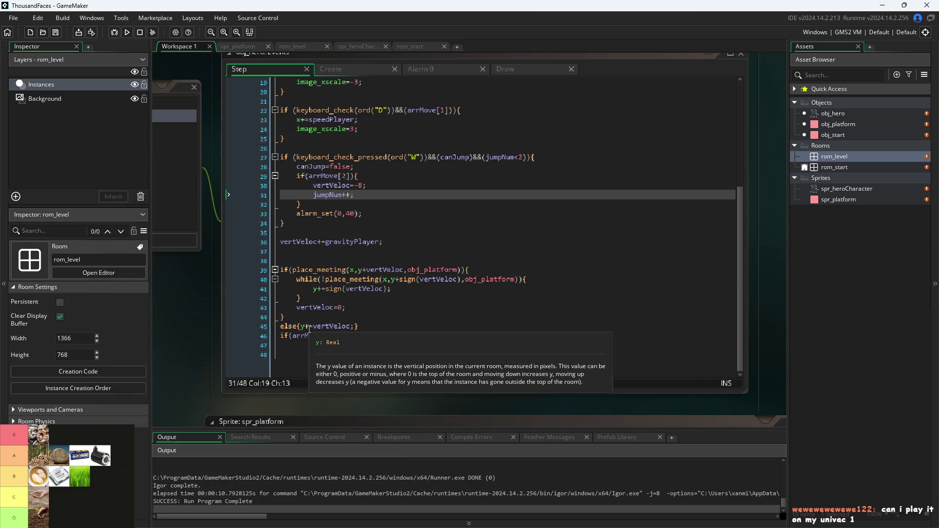
Change the line 46 reset condition to if(!arrMove[3]).
left_click(292, 336)
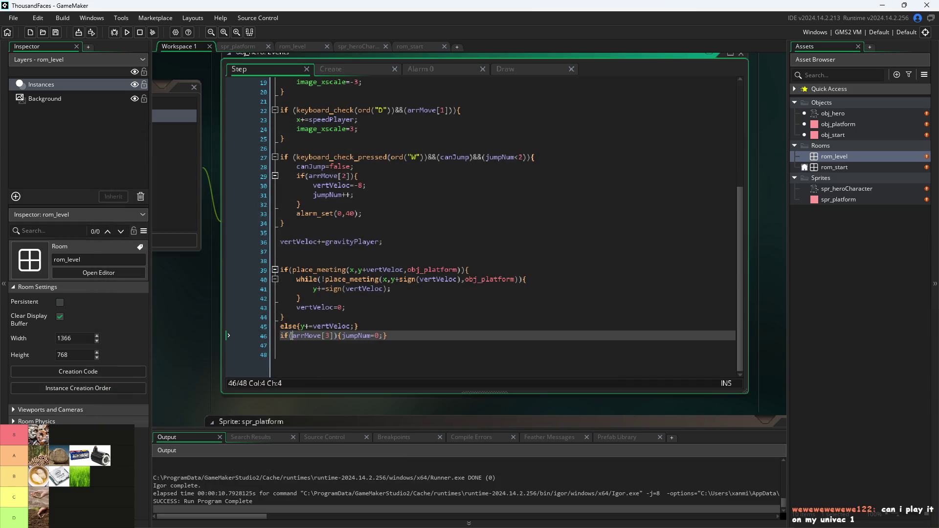
type("!")
left_click(198, 339)
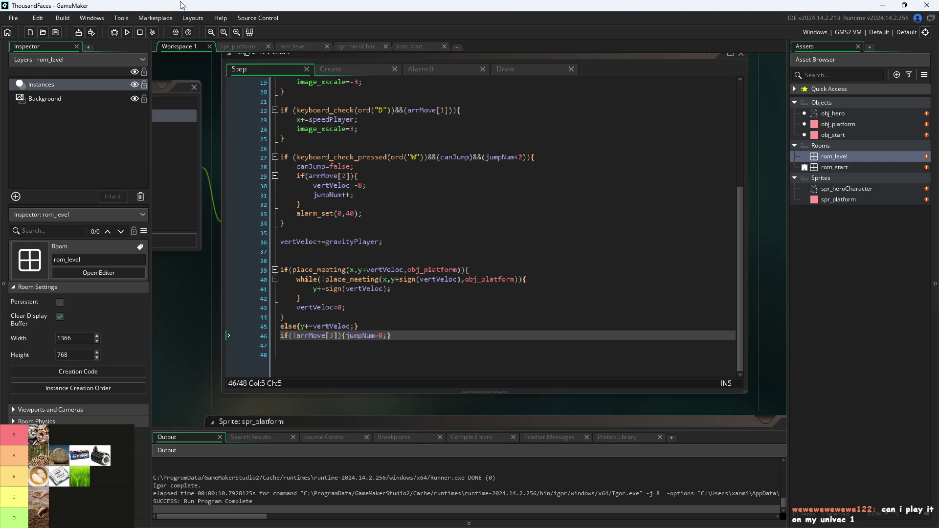
Run the game and test jumping right, left and onto the raised platform.
left_click(125, 36)
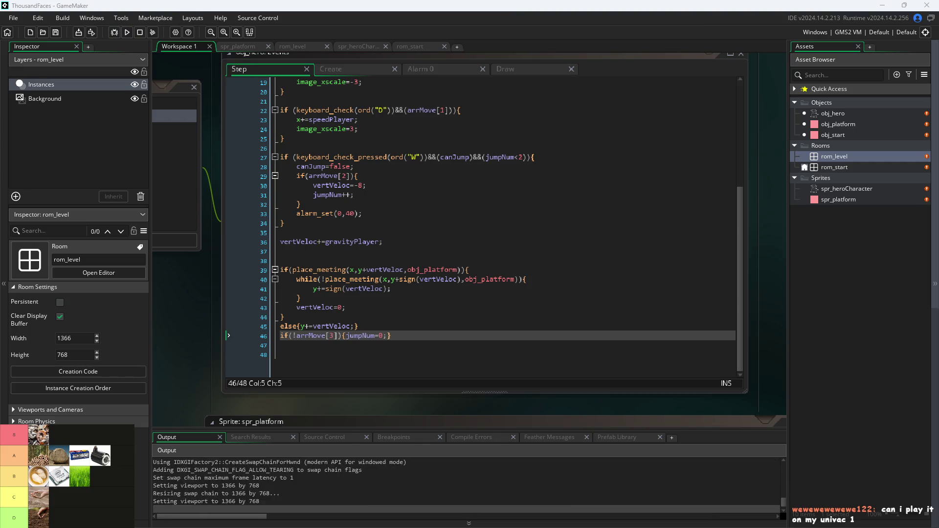
key("d")
key("d")
key("w")
key("a")
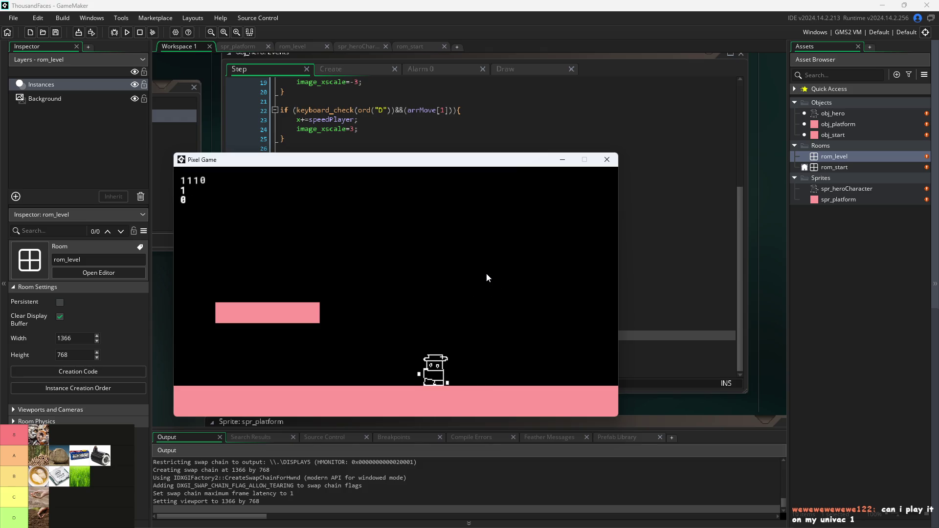
key("w")
key("a")
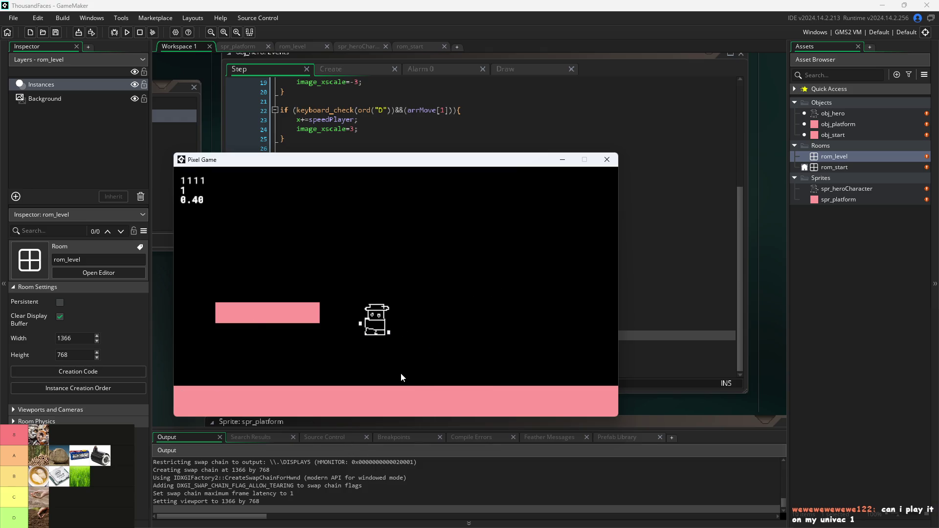
key("d")
key("w")
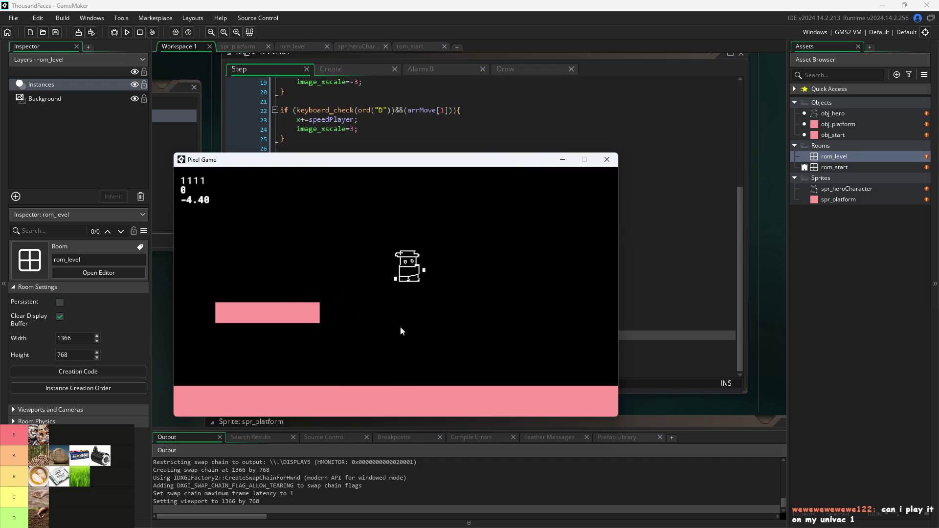
key("a")
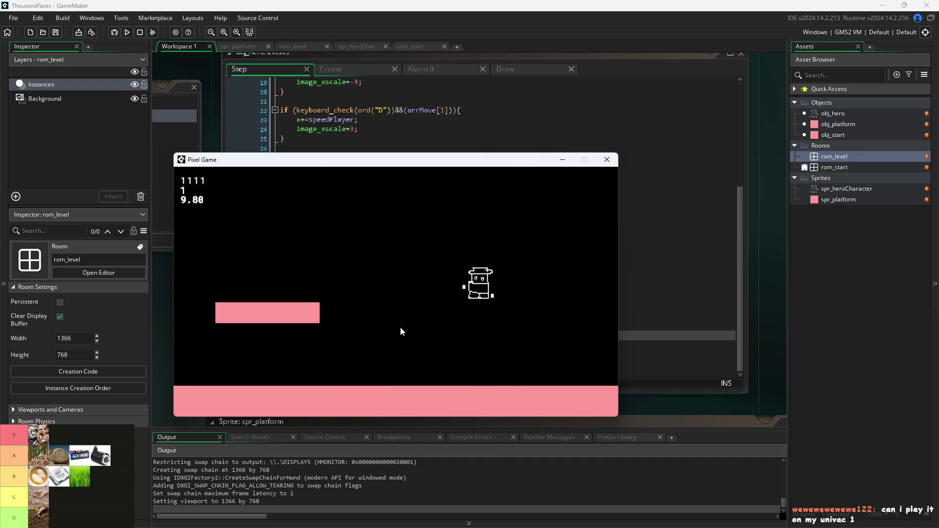
key("w")
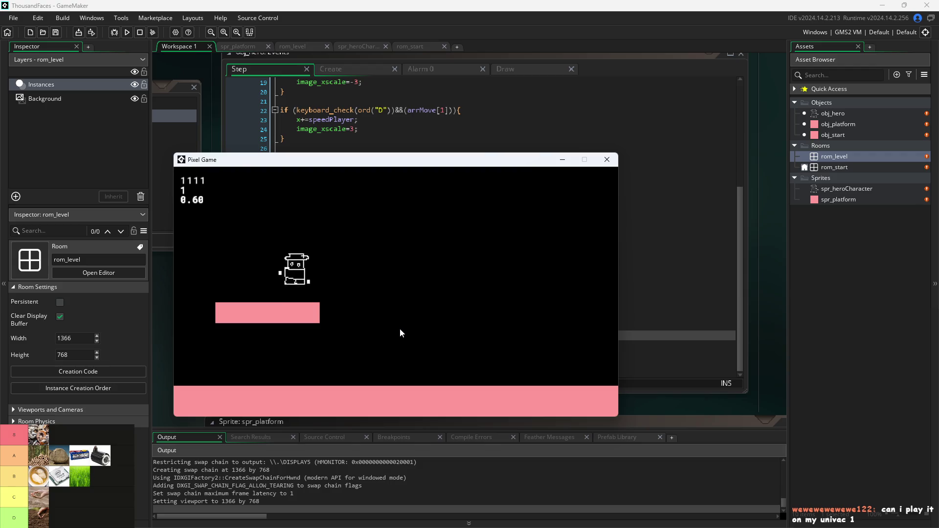
key("d")
key("w")
Keep testing jumps from the small platform and floor, then close the game window.
key("a")
key("w")
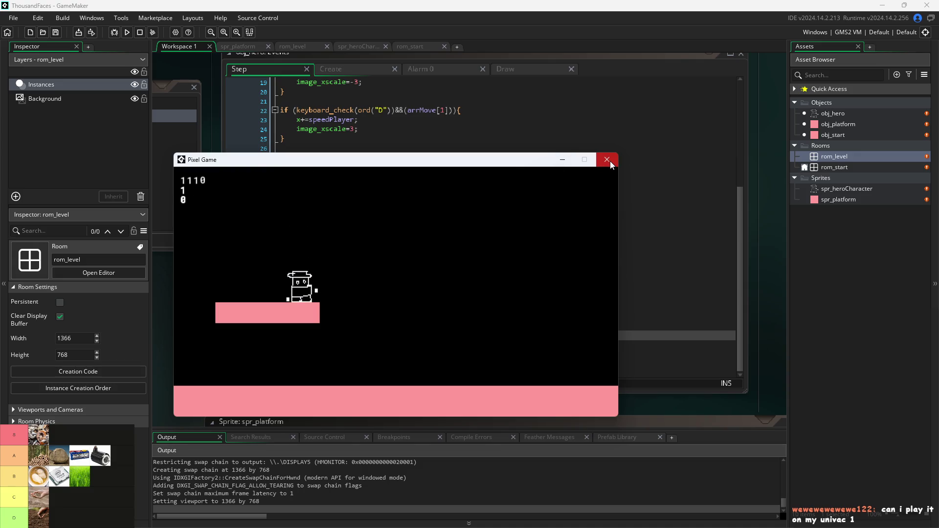
key("w")
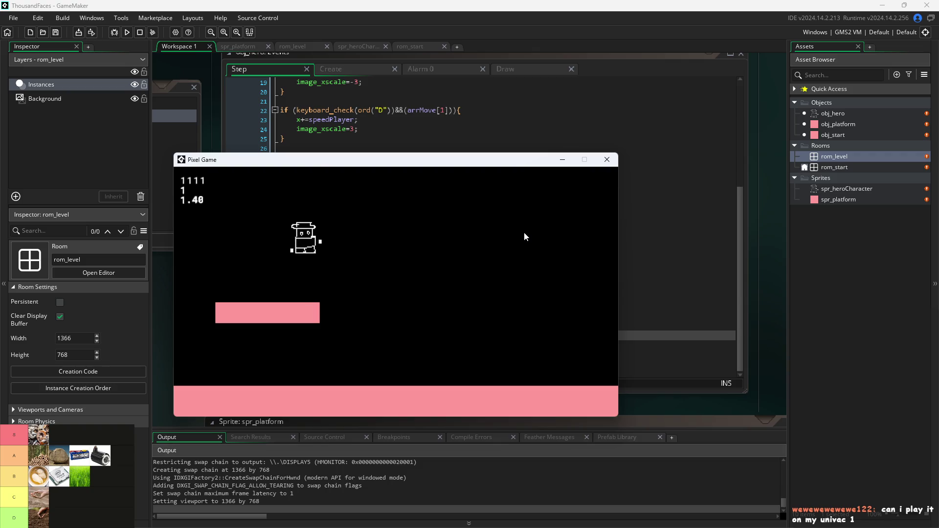
key("d")
key("w")
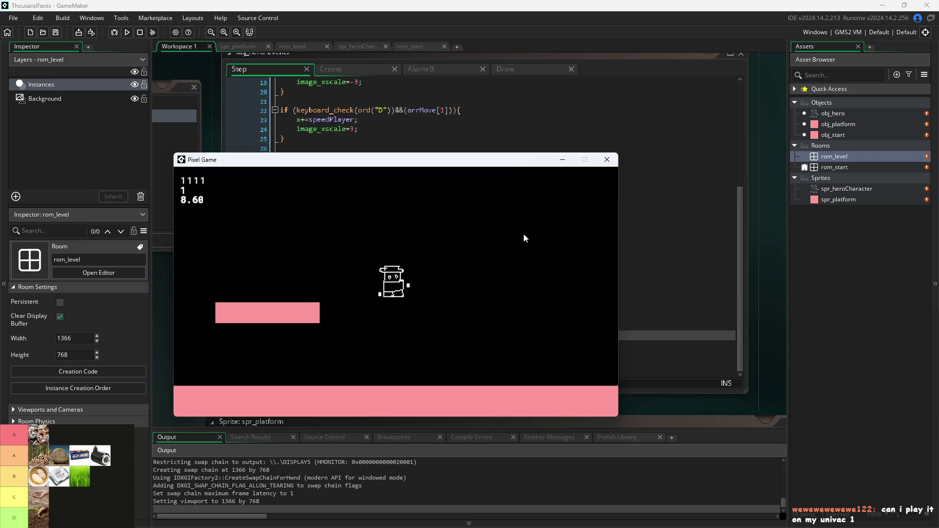
key("w")
key("d")
key("w")
key("a")
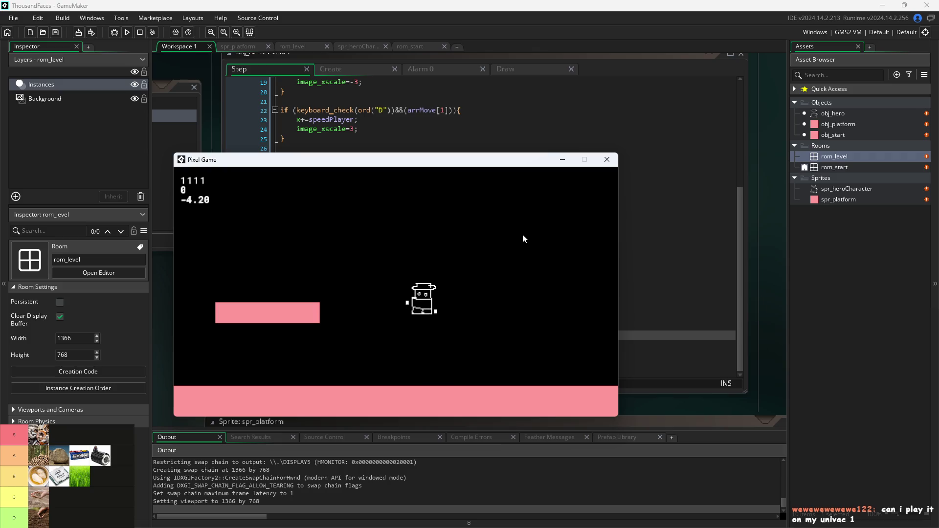
key("d")
key("w")
key("a")
left_click(607, 160)
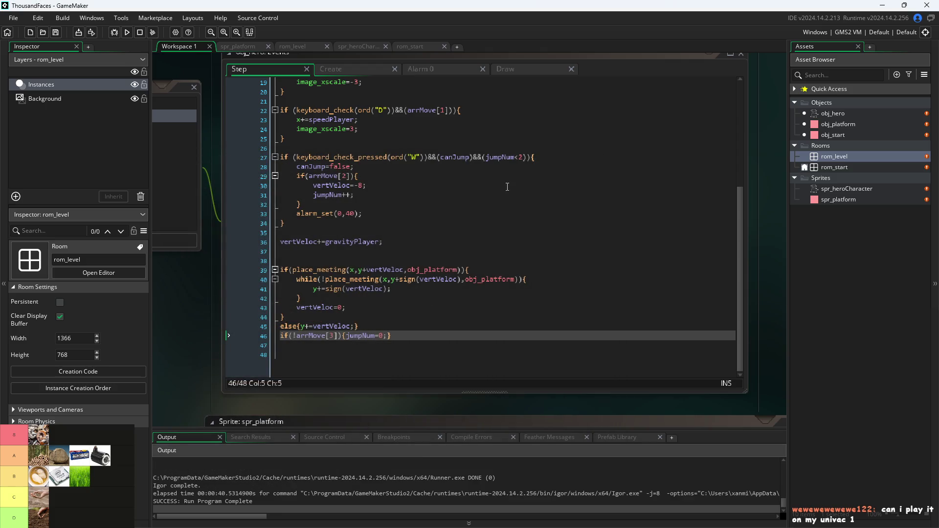
Change the jump limit on line 27 from 2 to 1 and run the game.
left_click(518, 158)
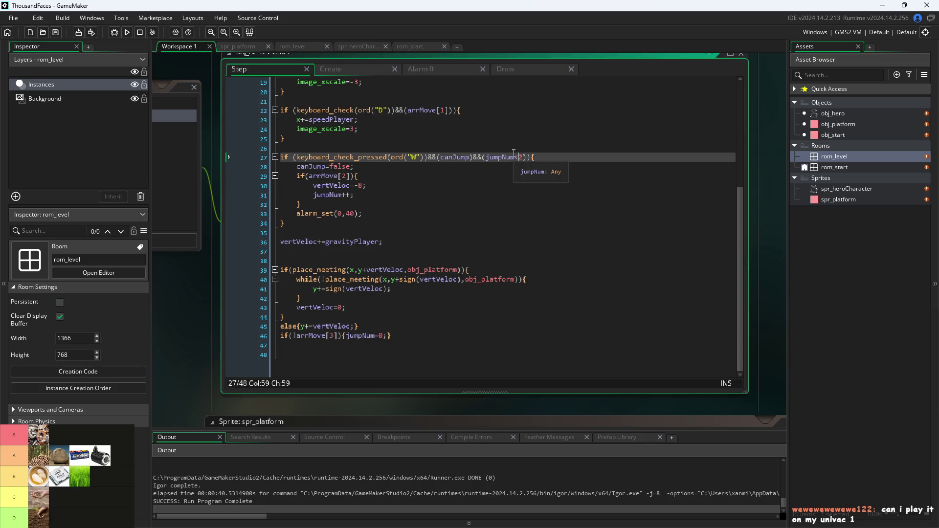
key("Delete")
type("1")
key("F5")
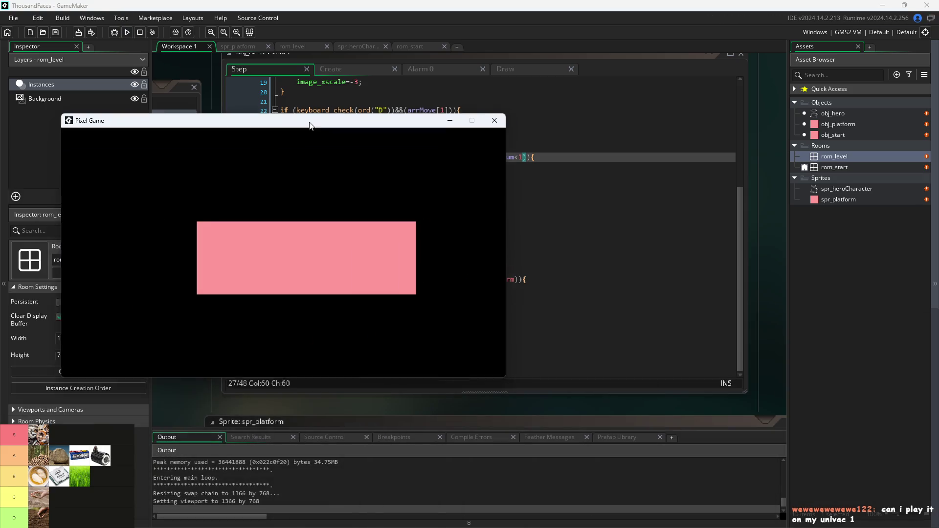
Test jumping left and right across the floor and onto the platform.
key("d")
key("w")
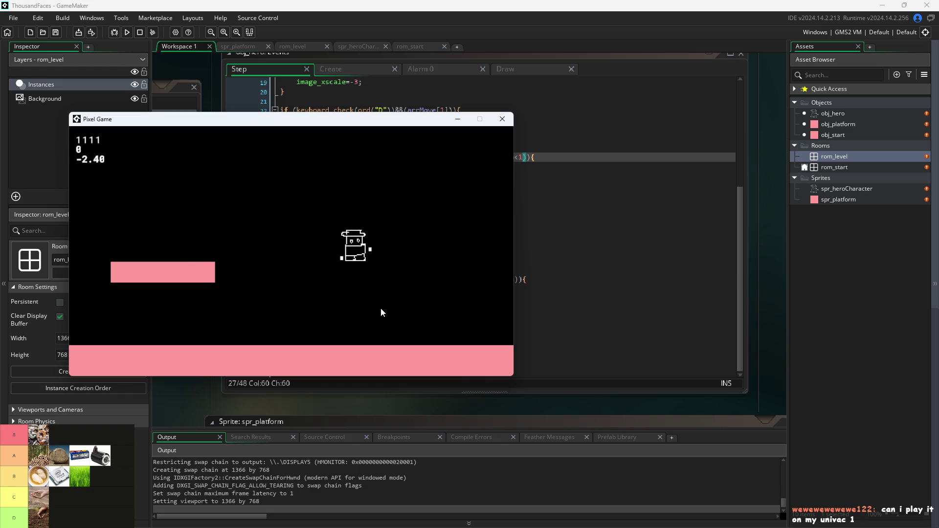
key("a")
key("w")
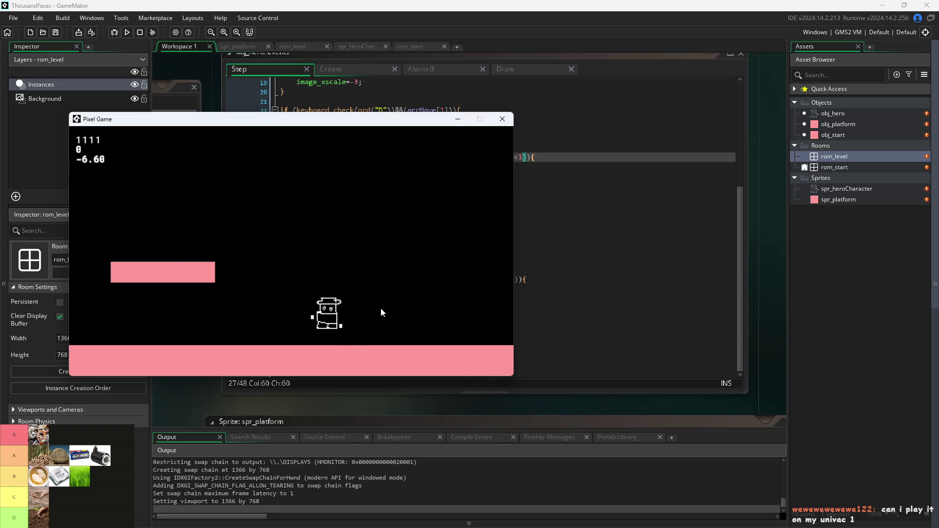
key("a")
key("d")
key("w")
key("a")
key("d")
key("w")
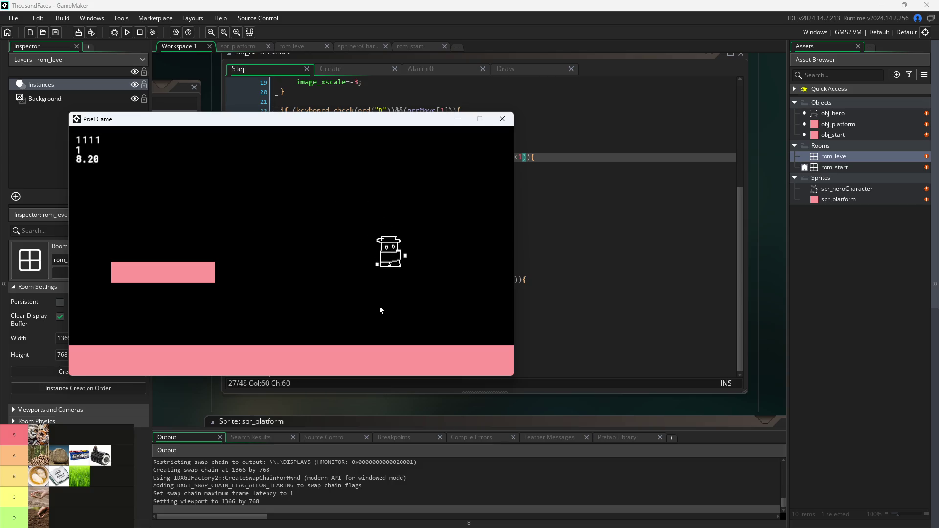
key("a")
key("w")
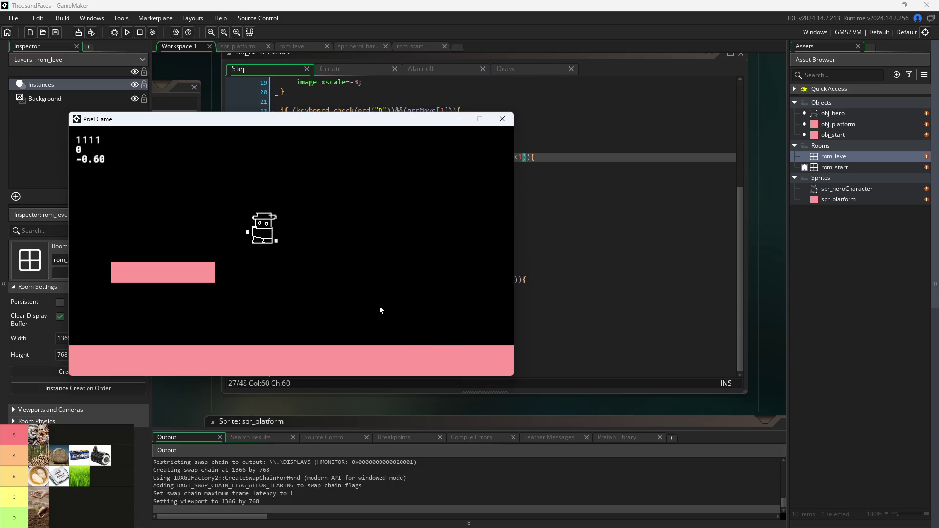
key("d")
key("w")
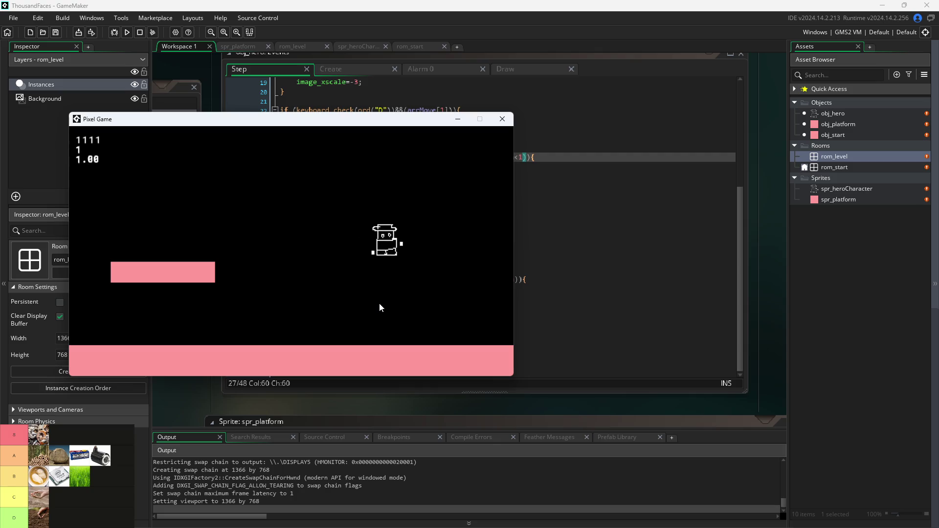
key("a")
key("w")
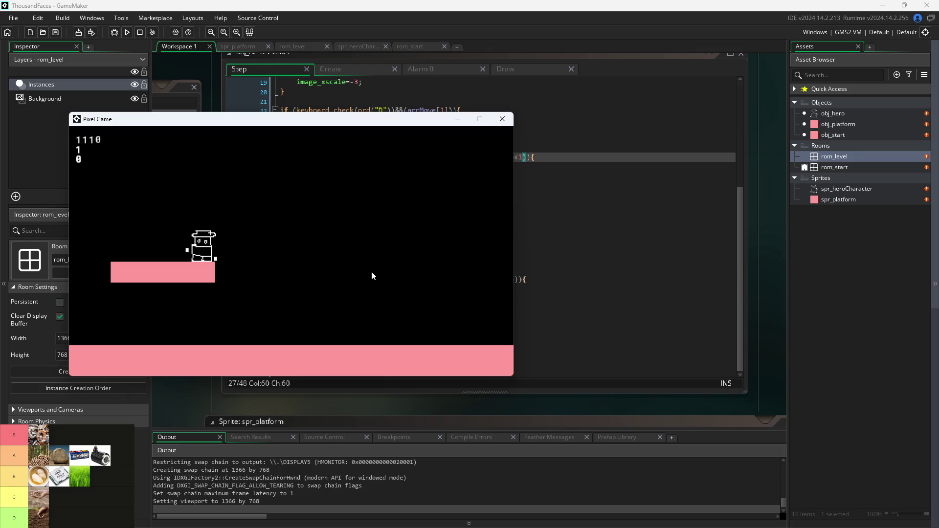
Continue testing jumps off and onto the left platform and from the floor.
key("d")
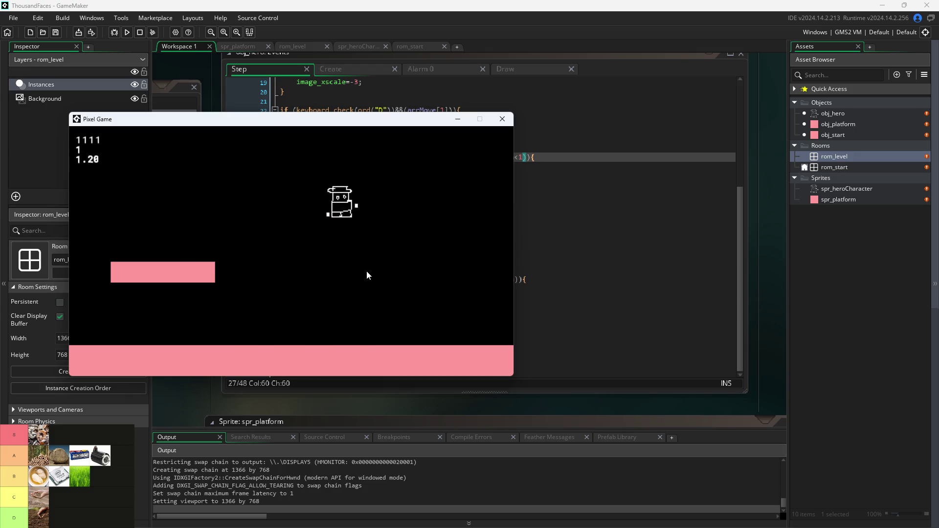
key("a")
key("w")
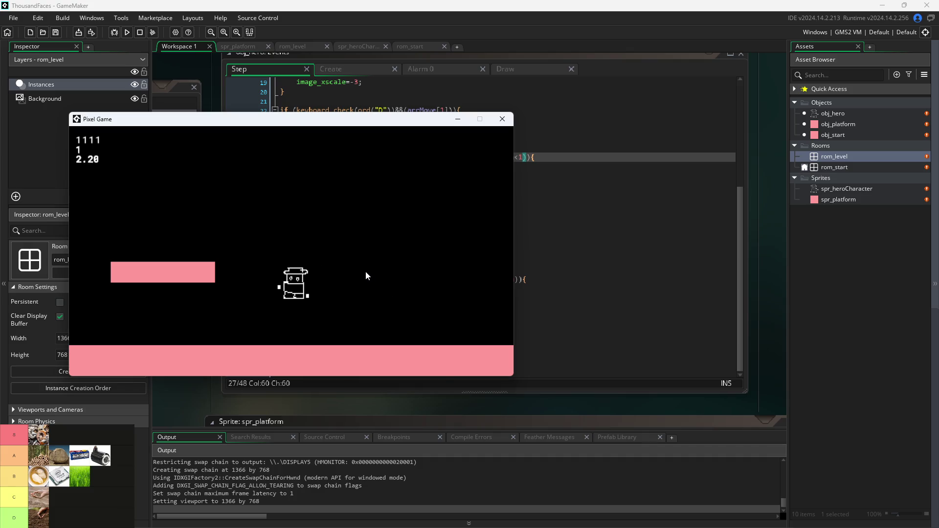
key("a")
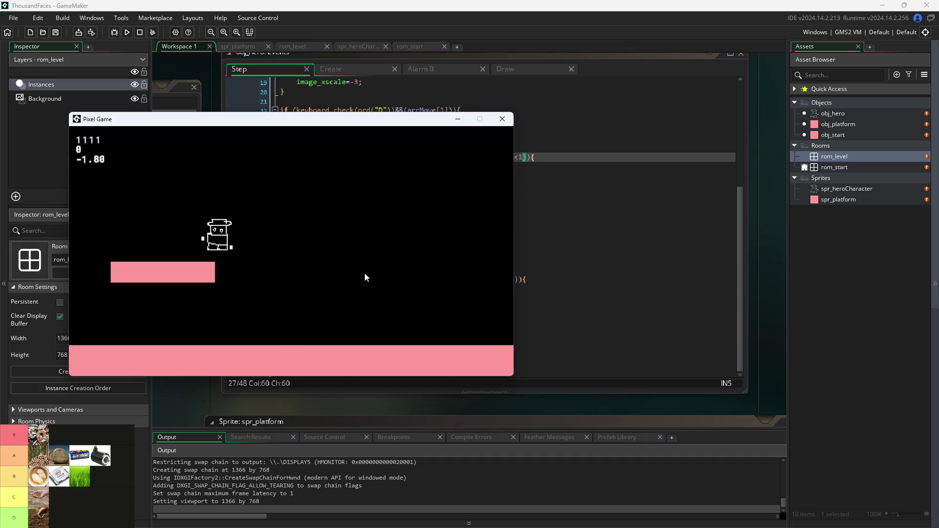
key("a")
key("d")
key("w")
key("a")
key("w")
key("w")
key("d")
key("w")
key("a")
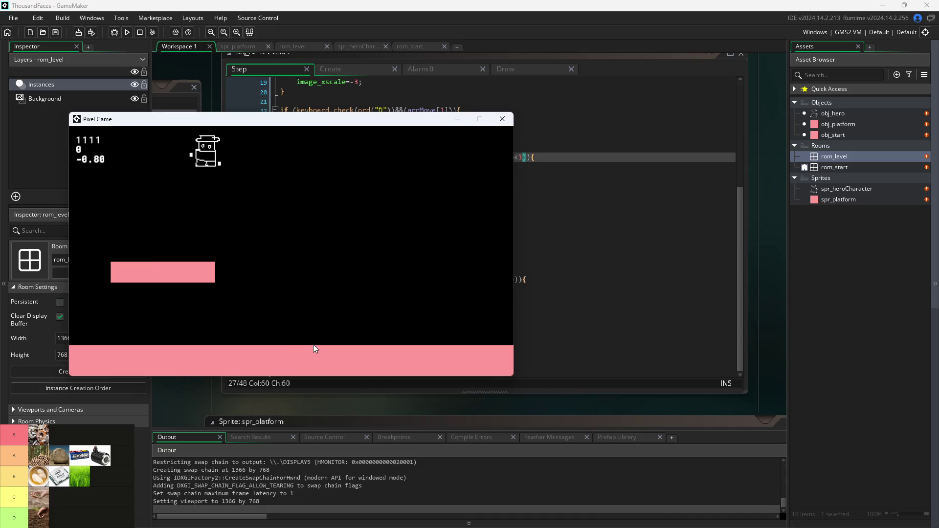
key("d")
key("w")
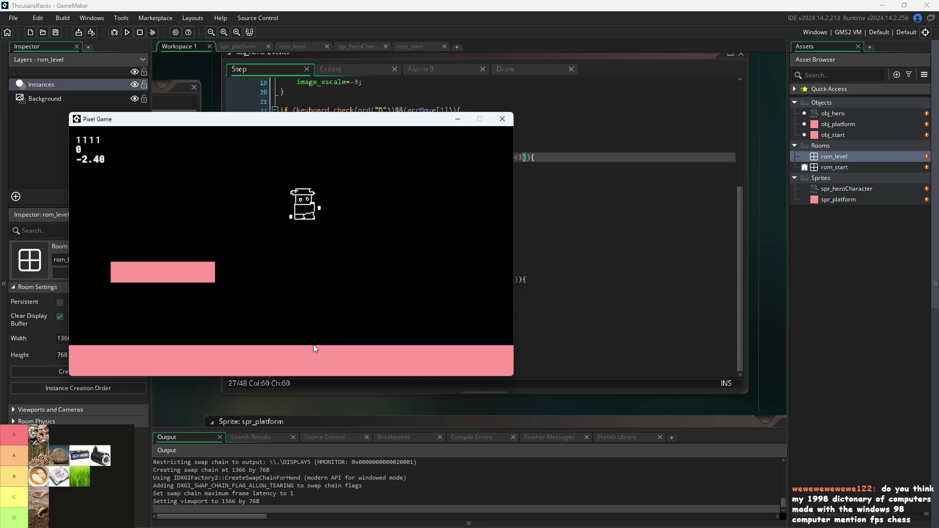
key("w")
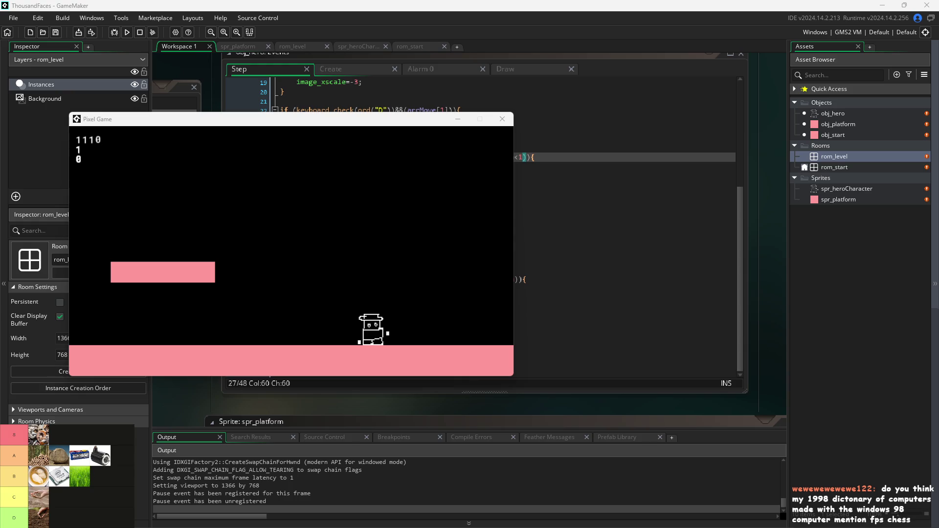
Refocus the game, jump onto the upper platform again, then close the game.
left_click(396, 283)
key("w")
key("a")
key("d")
key("w")
key("a")
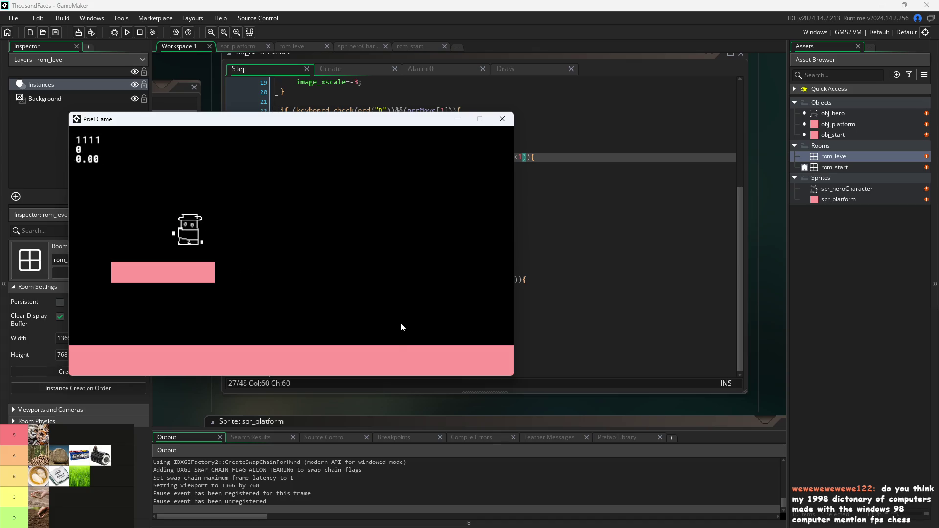
key("d")
key("w")
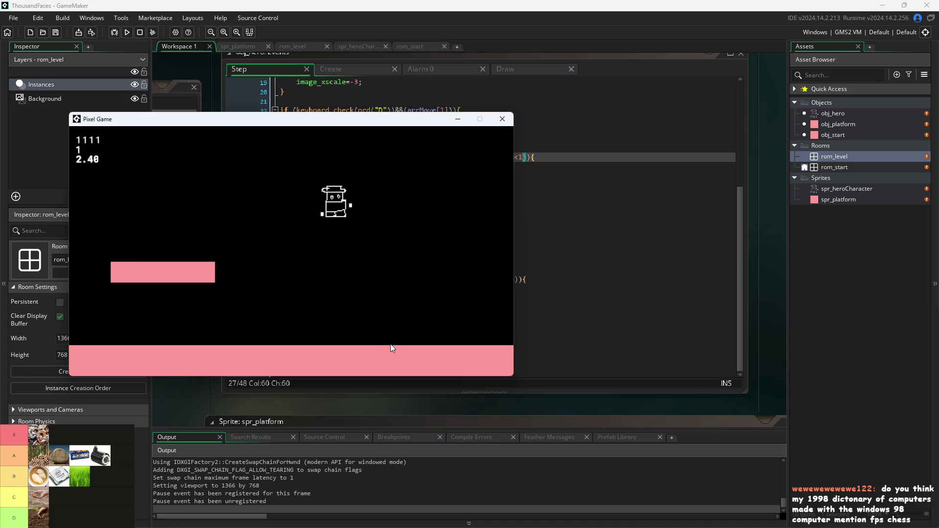
key("a")
key("w")
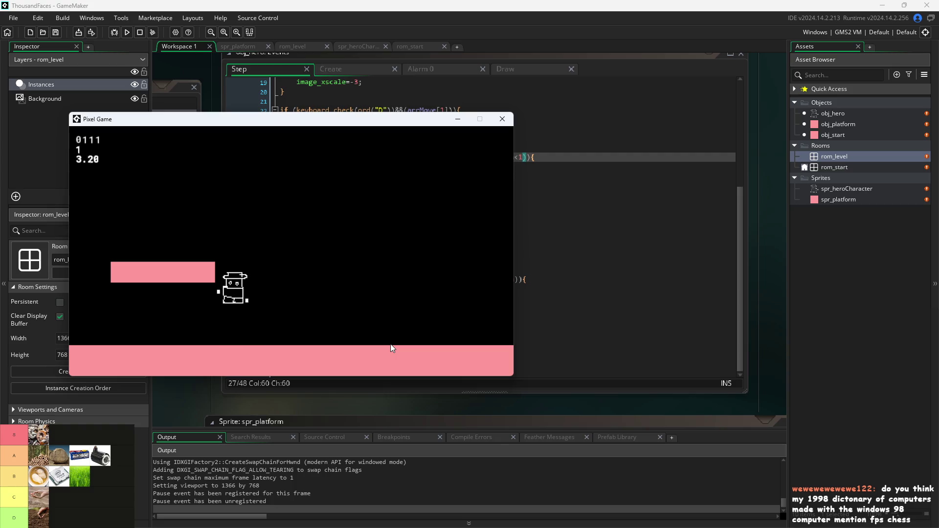
key("w")
key("d")
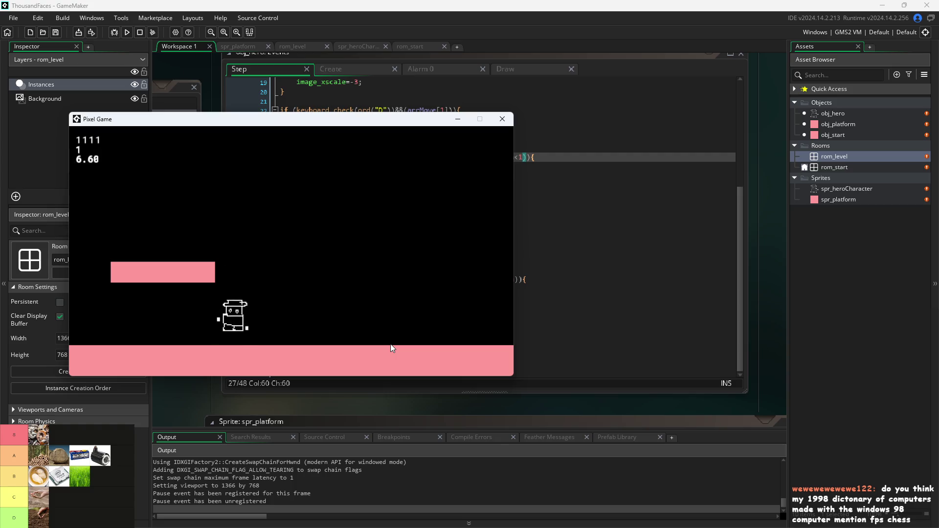
key("w")
key("a")
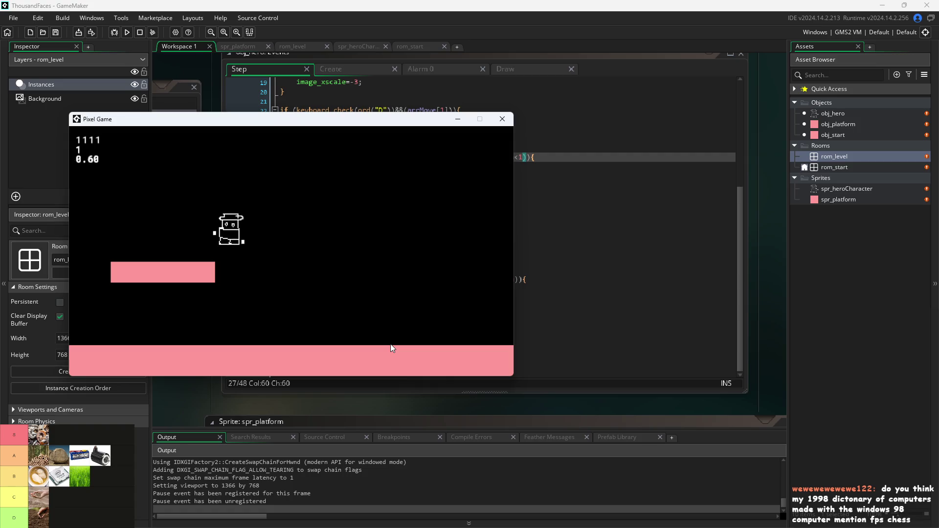
key("d")
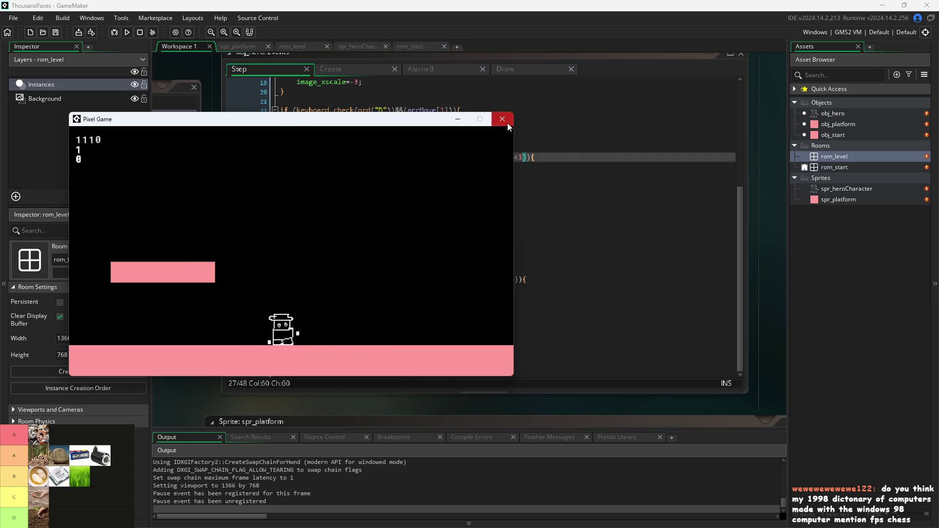
left_click(506, 122)
Change the alarm delay on line 33 from 40 to 20 and run the game.
left_click(348, 214)
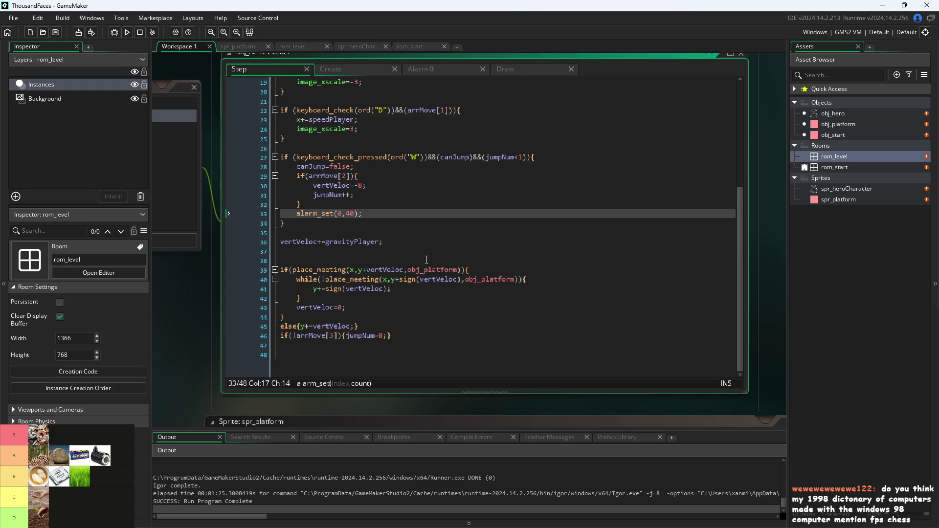
key("Delete")
type("2")
left_click(126, 32)
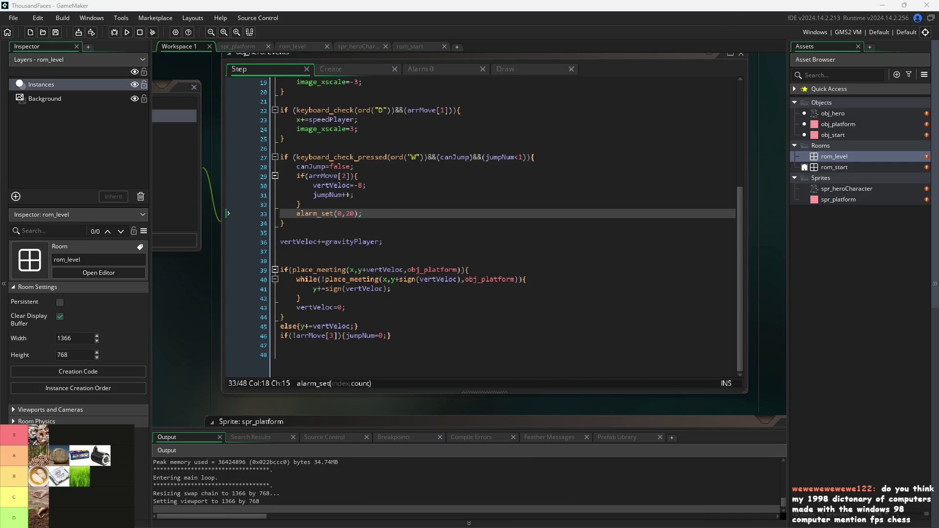
Test the 20-step timer with jumps right and left, then close the game.
key("d")
key("w")
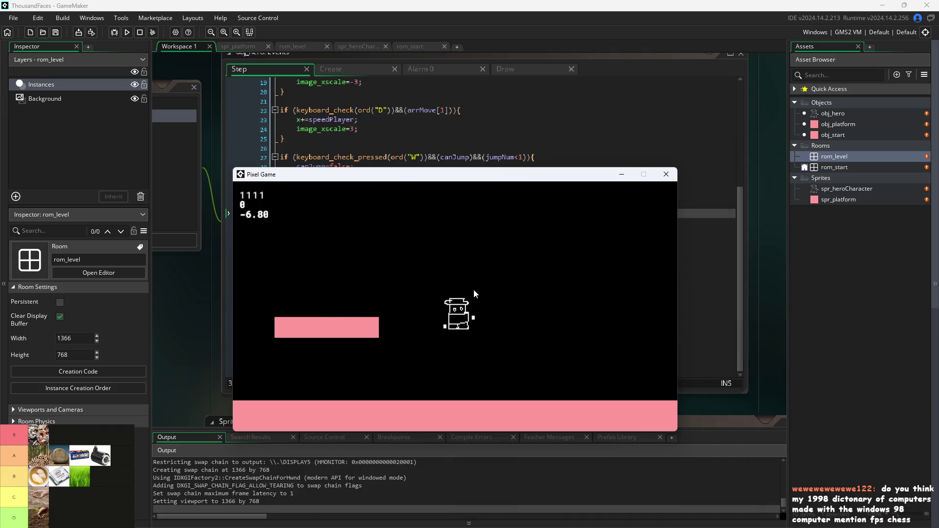
key("w")
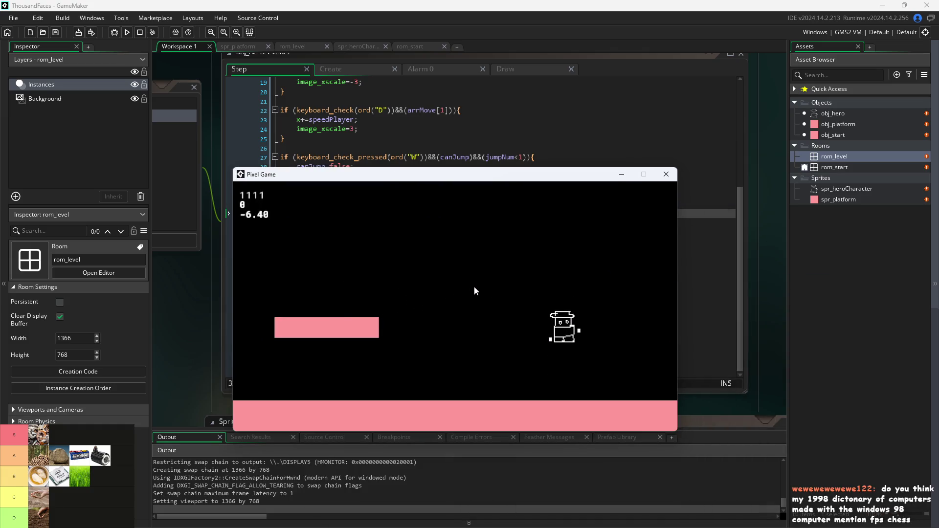
key("a")
key("w")
key("w")
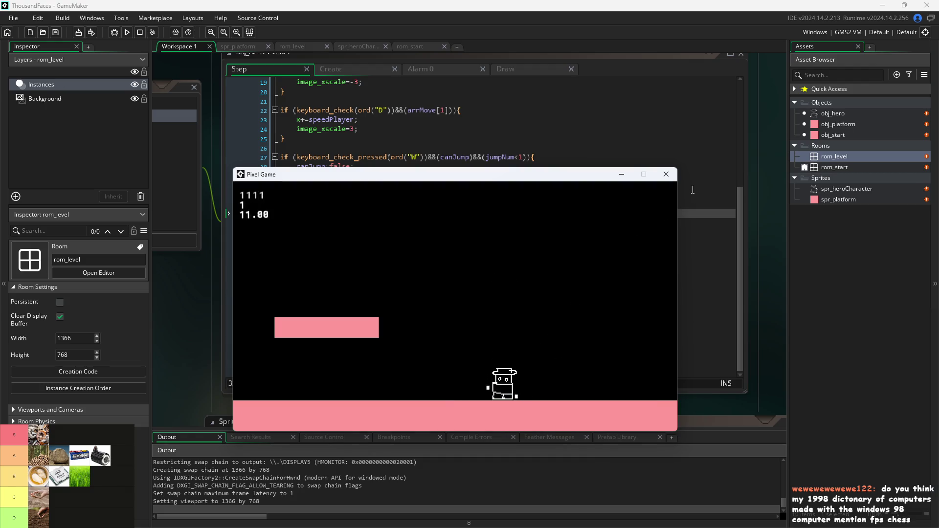
key("Escape")
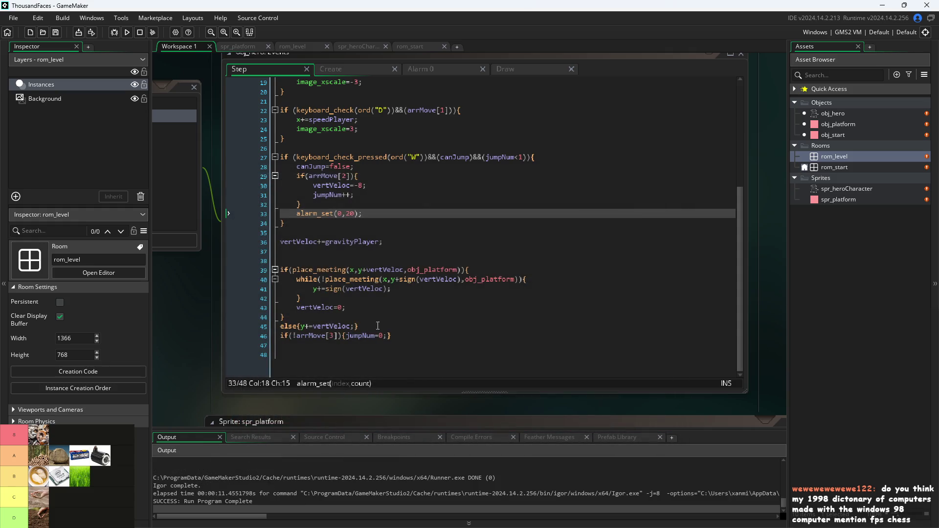
Lower the alarm delay to 10 and save the Step event.
left_click(351, 214)
key("BackSpace")
type("1")
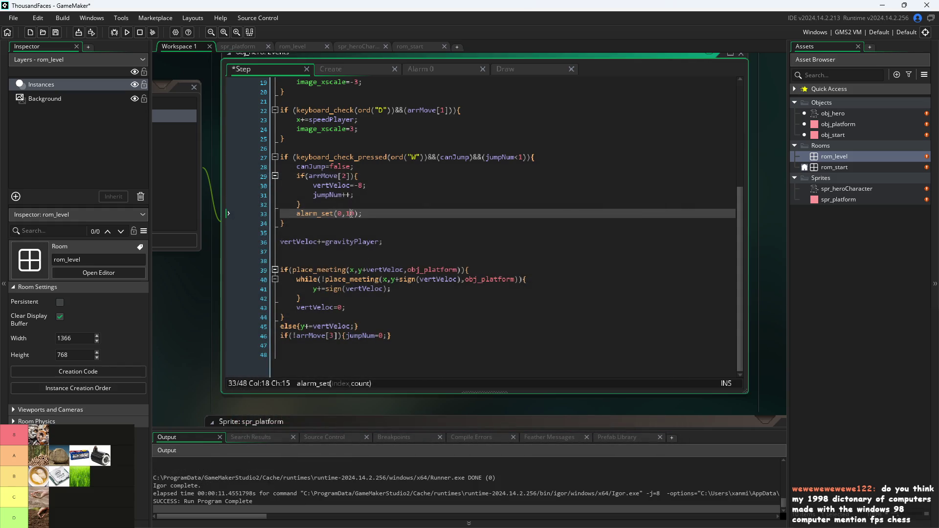
key("ctrl+s")
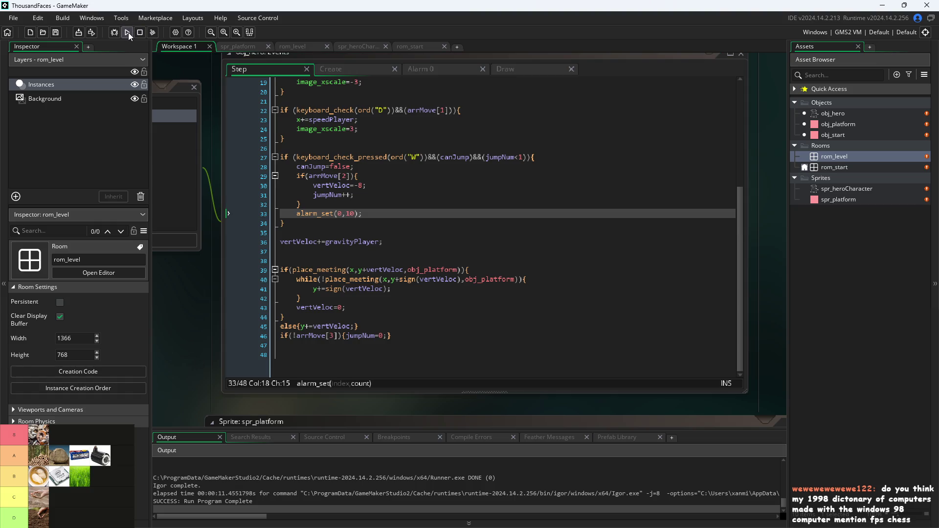
Run the game with the 10-step timer and jump onto the small platform.
left_click(127, 32)
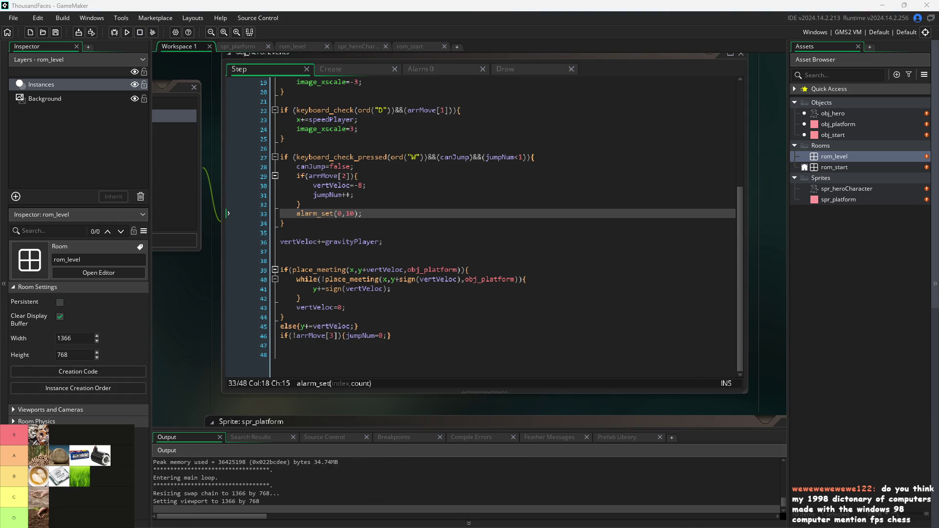
key("d")
key("d")
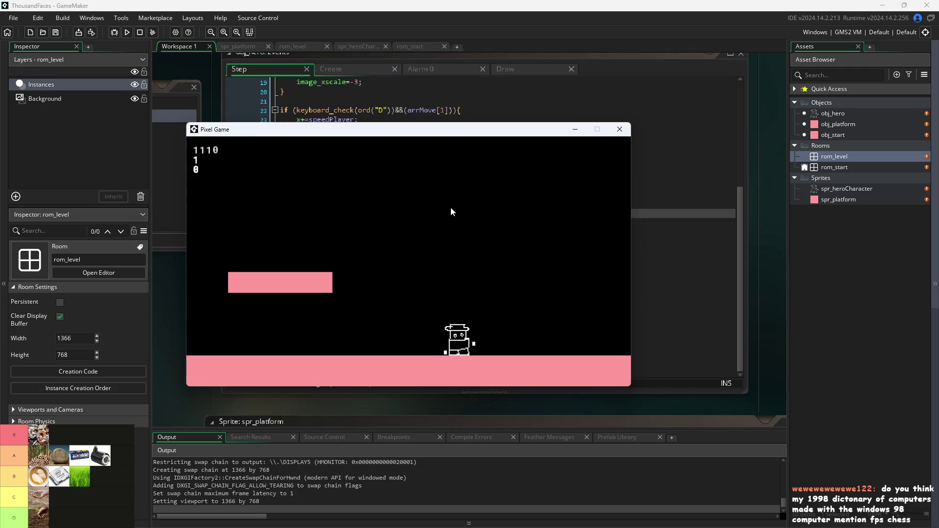
key("a")
key("w")
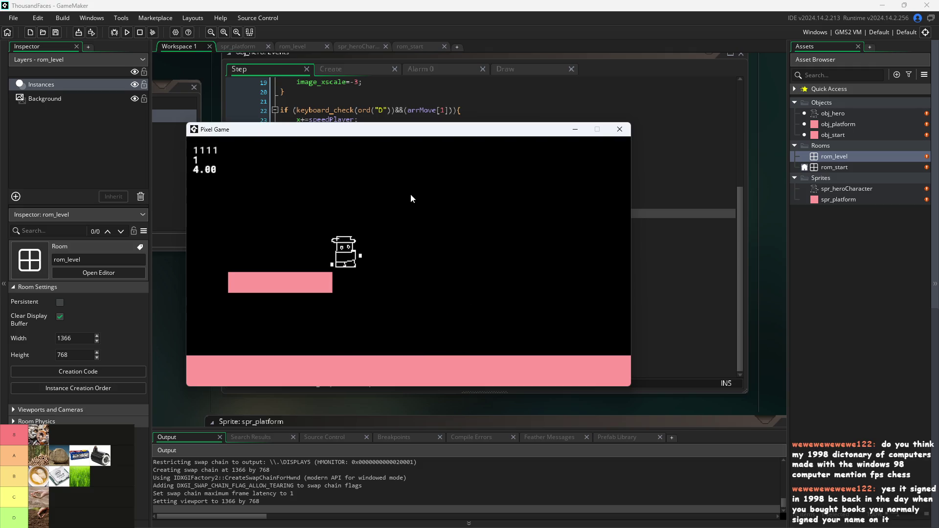
key("d")
key("a")
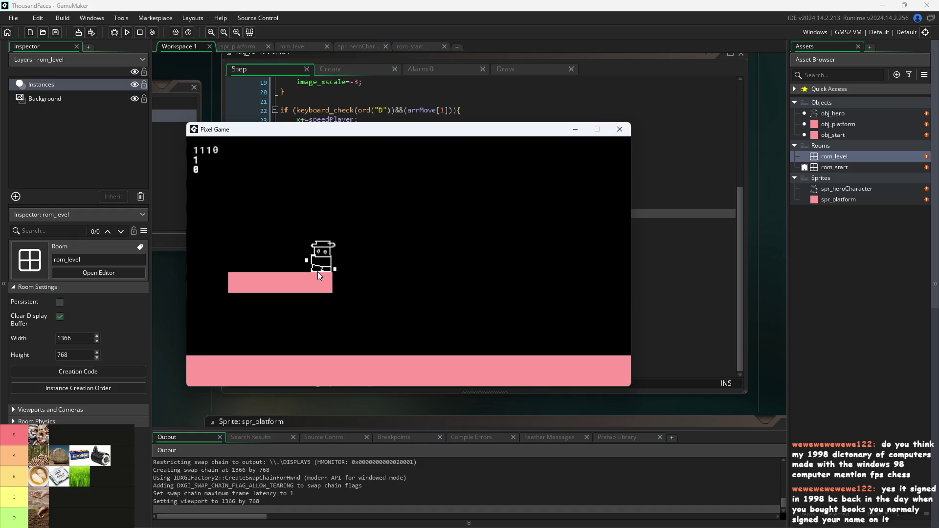
Jump off the platform to the right and back onto it several times.
key("d")
key("w")
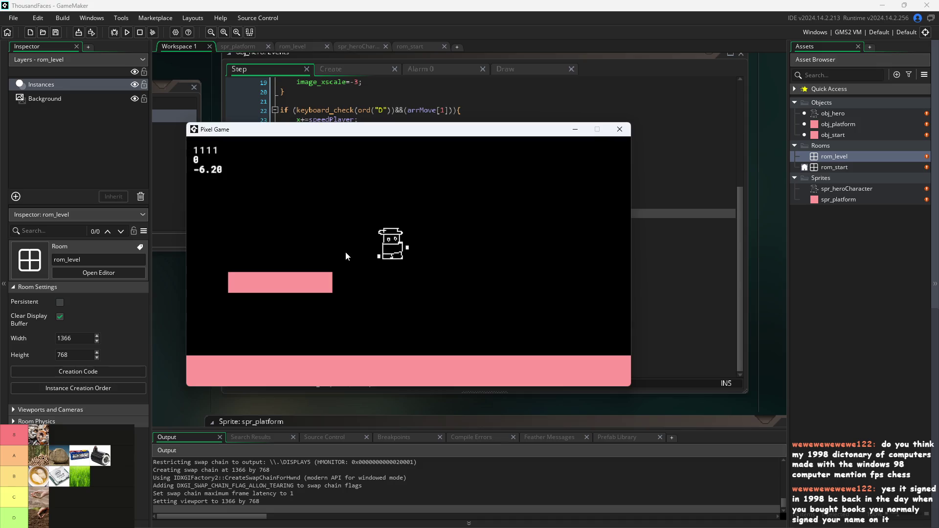
key("a")
key("w")
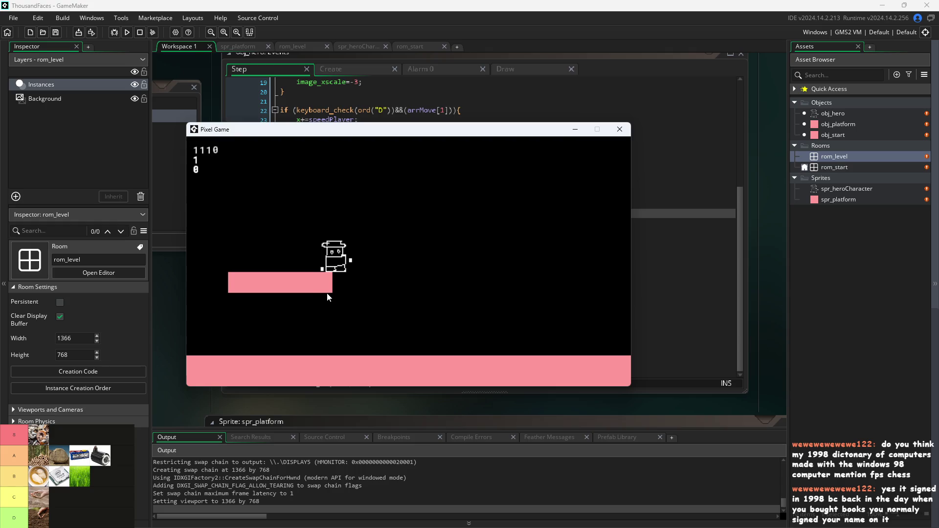
key("d")
key("w")
key("a")
key("d")
key("w")
key("a")
Try mid-air double jumps while moving sideways, then close the game window.
key("d")
key("w")
key("a")
key("d")
key("w")
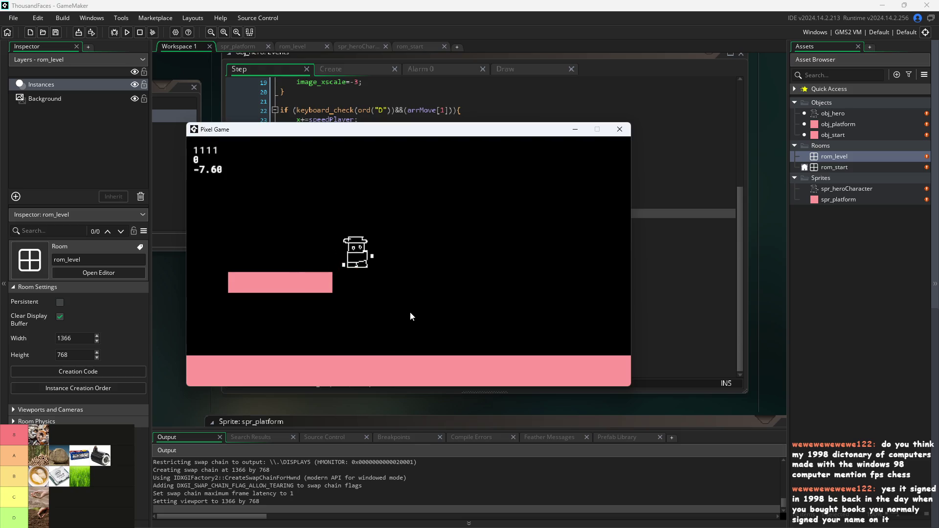
left_click(618, 130)
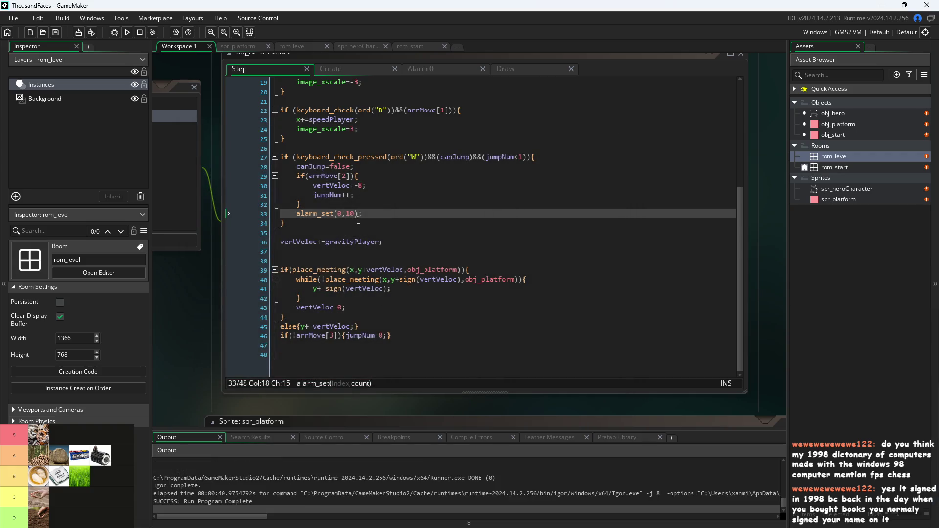
Compare obj_hero's Create, Step and Alarm 0 code, ending on Alarm 0's canJump = true line.
left_click(418, 69)
left_click(357, 67)
left_click(420, 68)
left_click(277, 71)
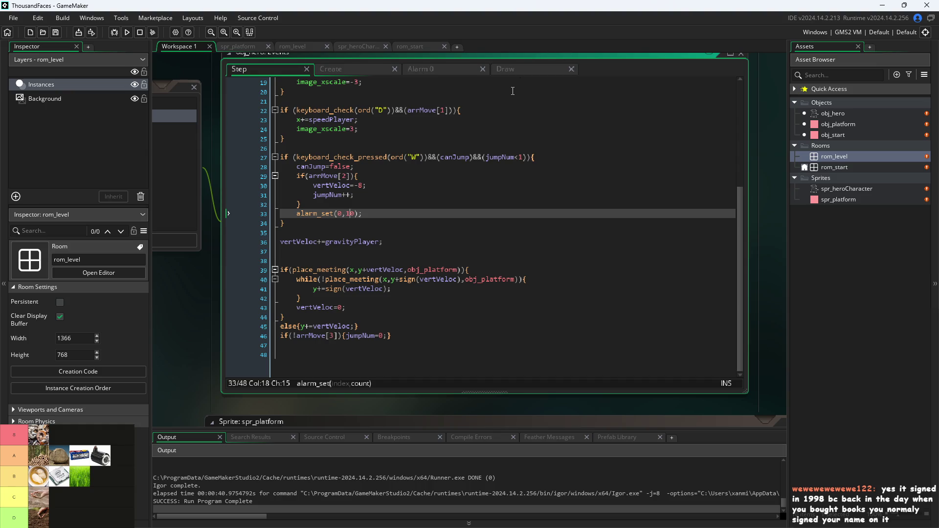
left_click(414, 68)
left_click(256, 68)
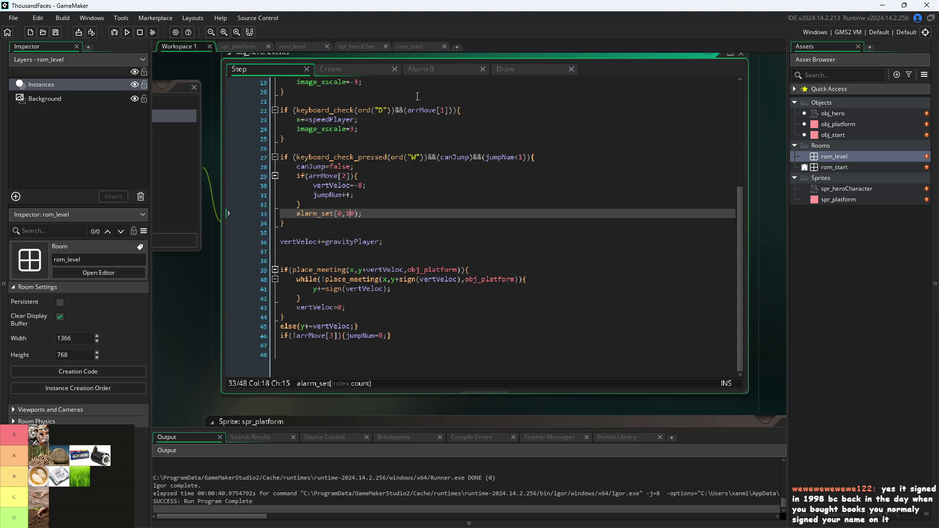
left_click(428, 70)
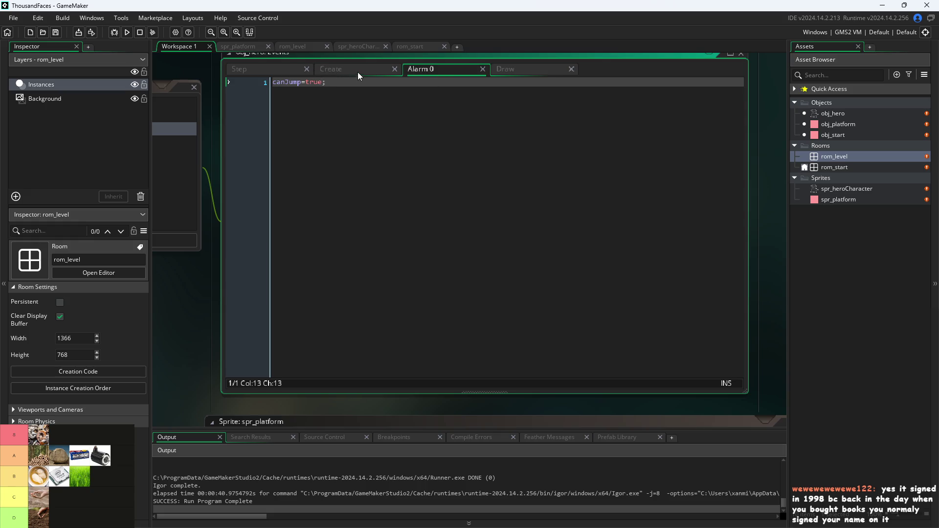
scroll(168, 287, "down", 1)
Add an Alarm 1 event to obj_hero, replacing its template comments with 'jump'.
left_click_drag(167, 287, 323, 370)
left_click(290, 289)
mouse_move(324, 346)
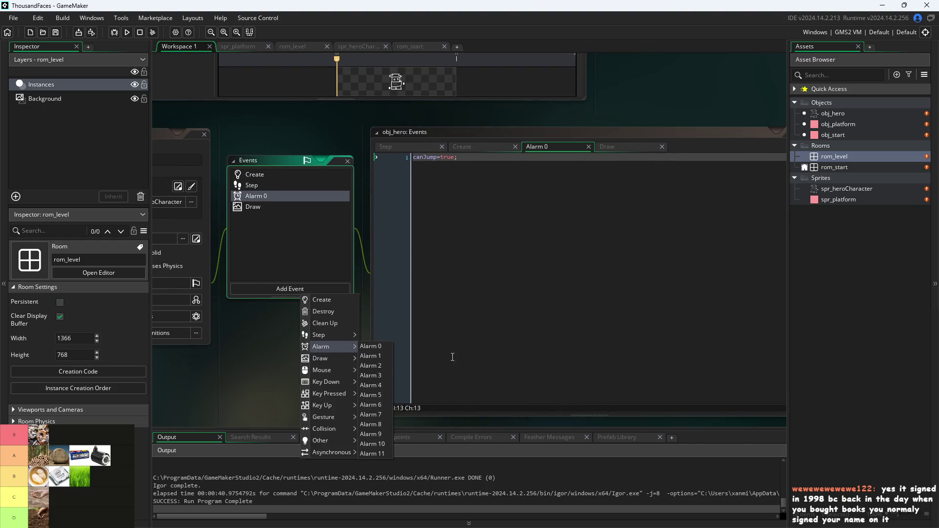
left_click(383, 358)
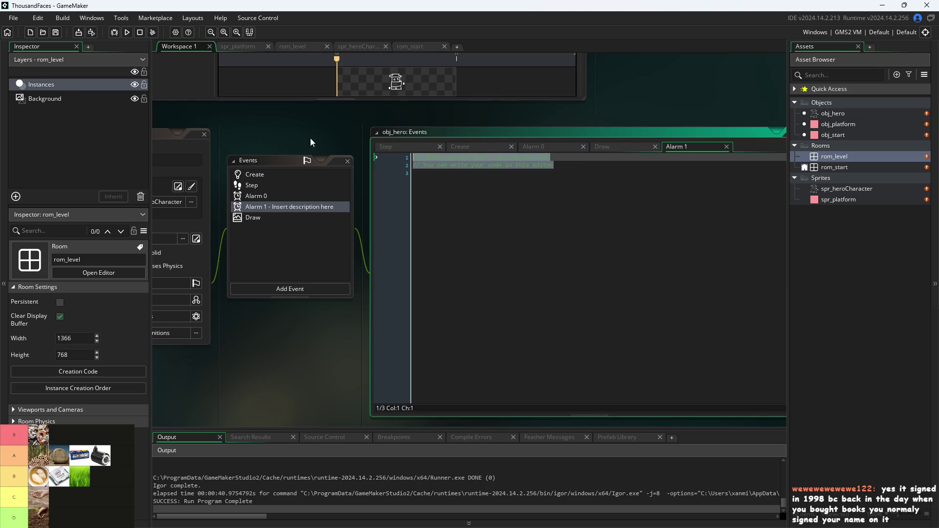
key("BackSpace")
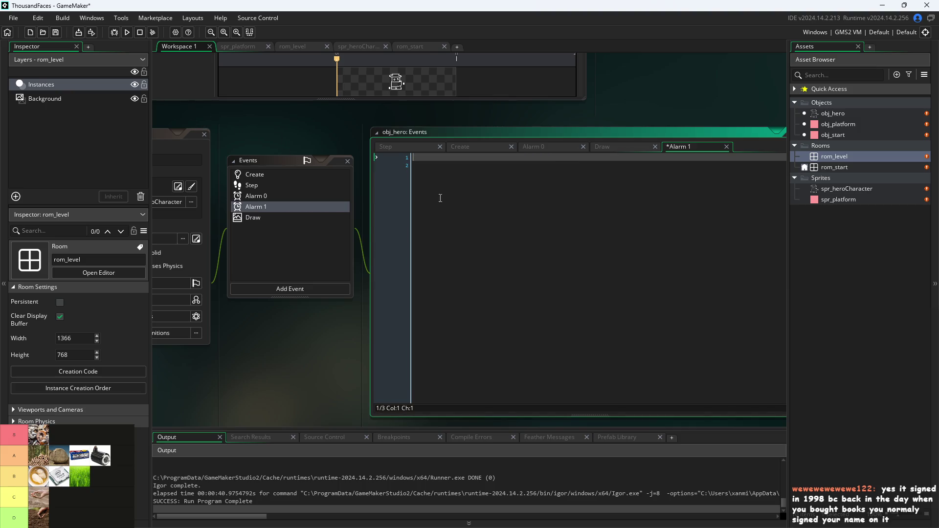
type("jump")
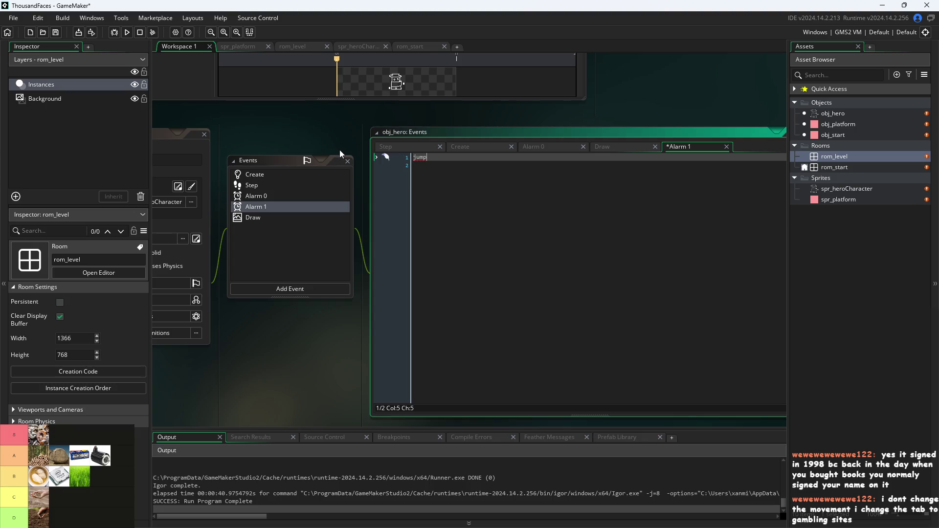
Review the hero's Create code, then the Step code around lines 32 and 40.
left_click(479, 145)
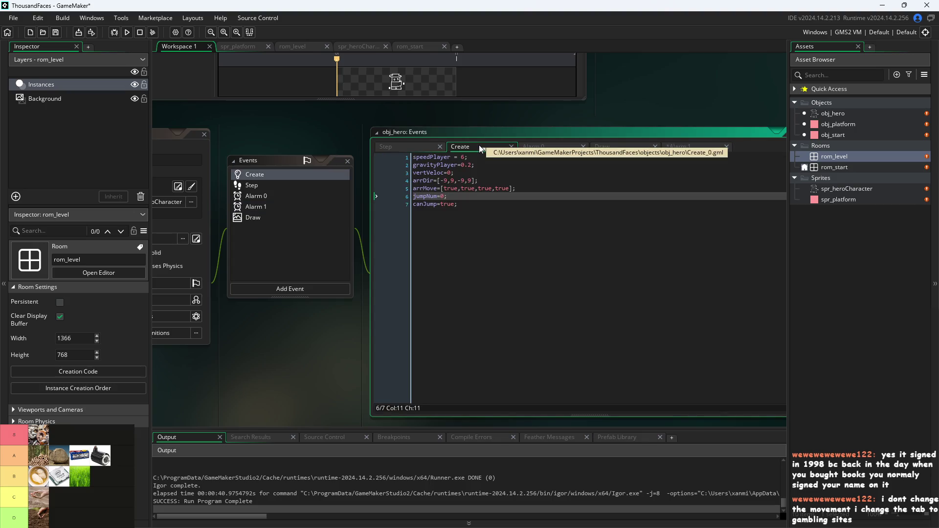
left_click(411, 145)
left_click(507, 260)
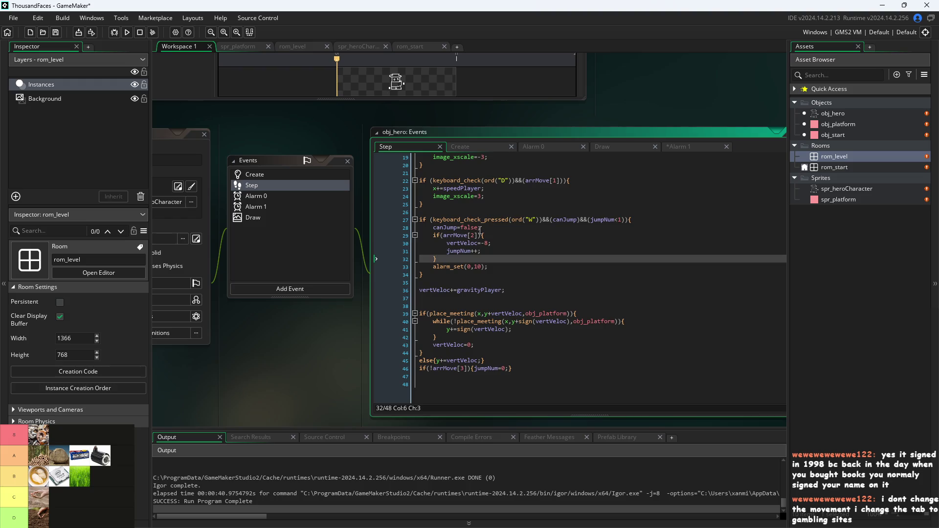
mouse_move(487, 219)
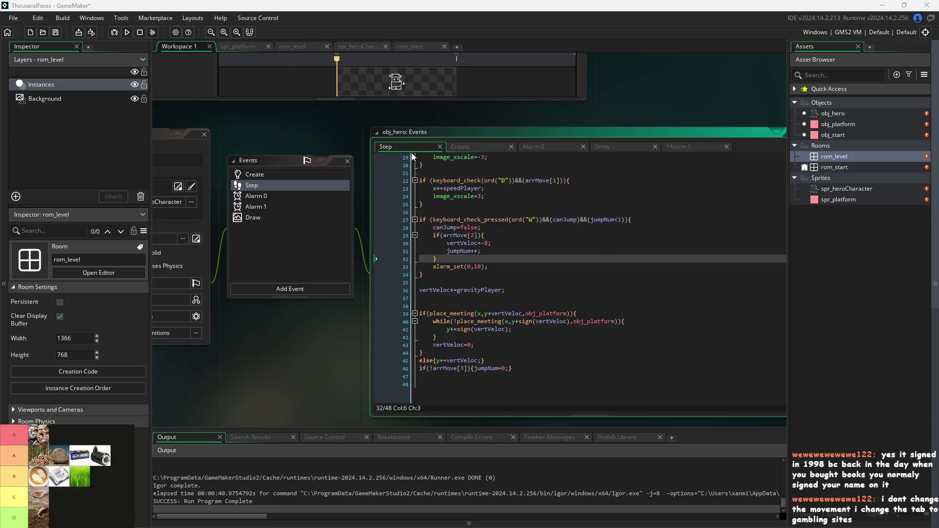
left_click(549, 322)
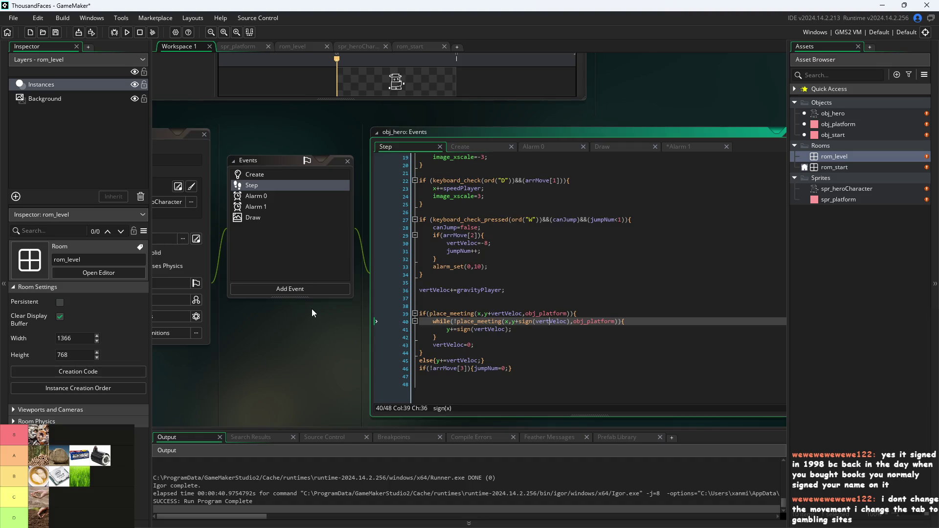
Look over the hero's Step code and run a test build, which reports an Alarm 1 error.
scroll(318, 314, "down", 3)
scroll(259, 278, "up", 2, "ctrl")
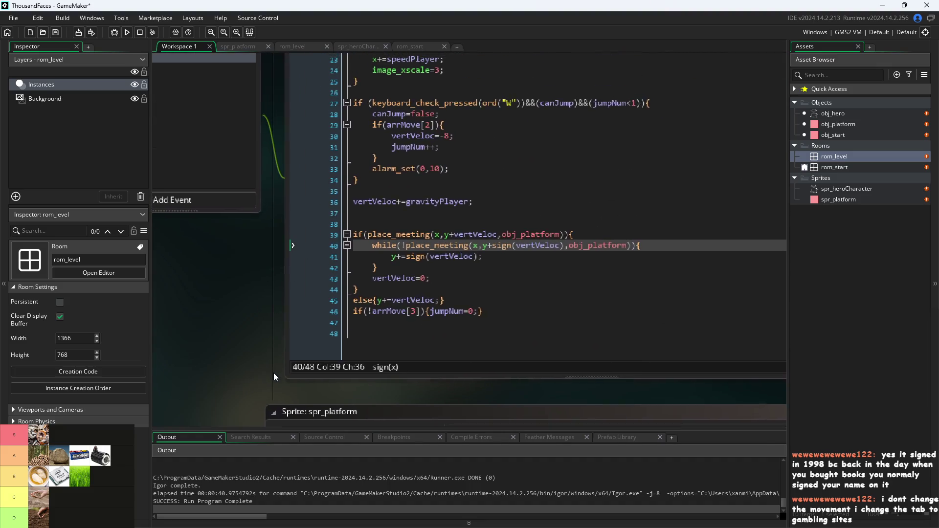
scroll(242, 297, "down", 2)
scroll(242, 297, "up", 4)
scroll(261, 115, "right", 2)
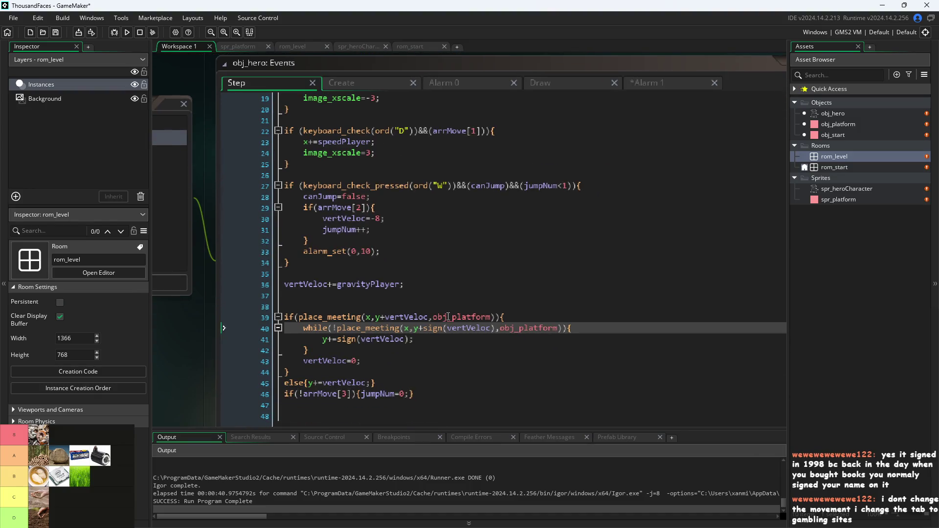
left_click(684, 81)
left_click(244, 82)
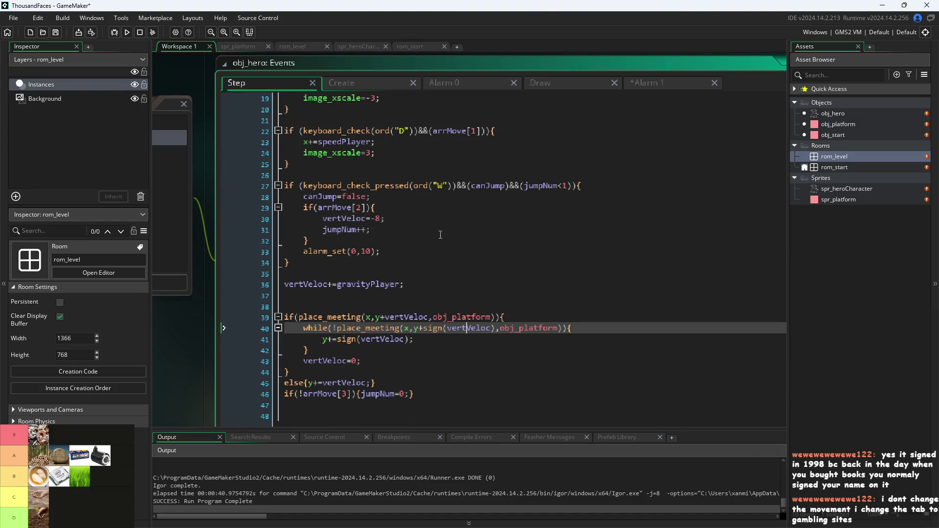
scroll(192, 347, "down", 2)
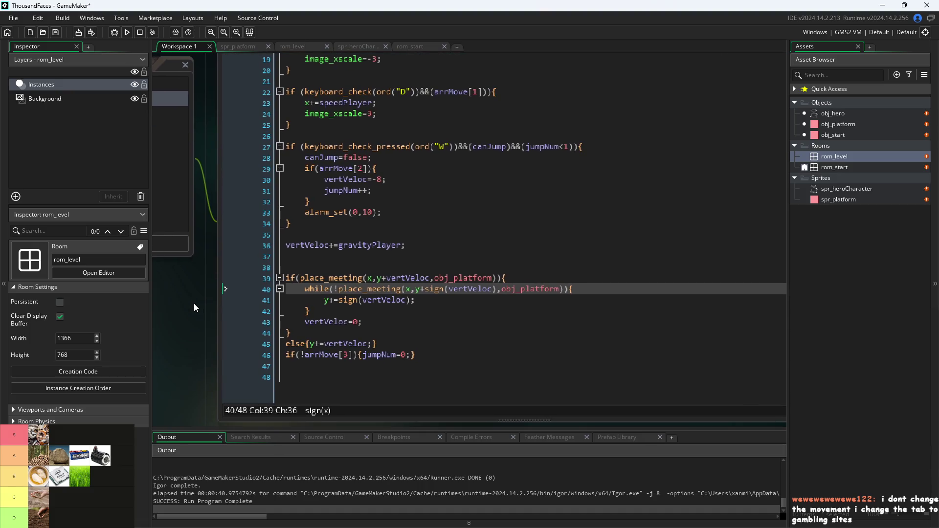
left_click(126, 35)
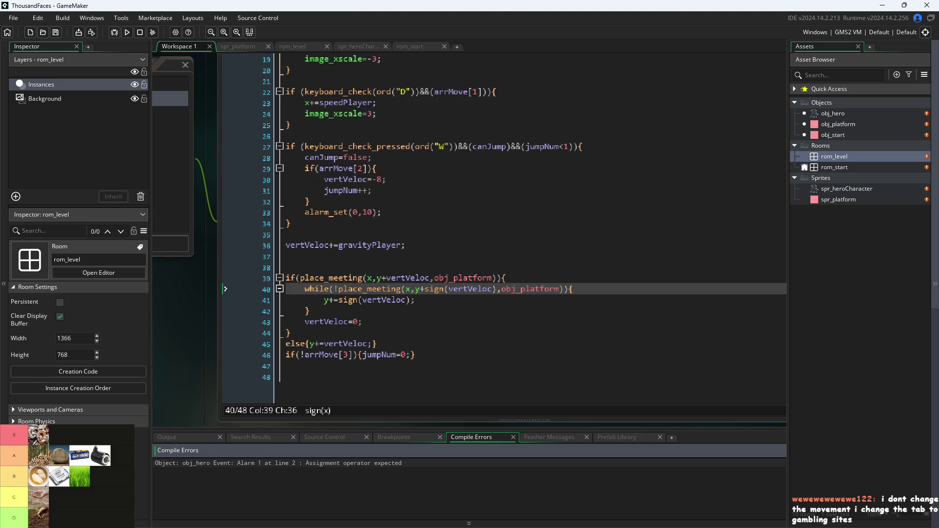
Delete the invalid 'jump' line from the hero's Alarm 1 code.
scroll(213, 362, "up", 2)
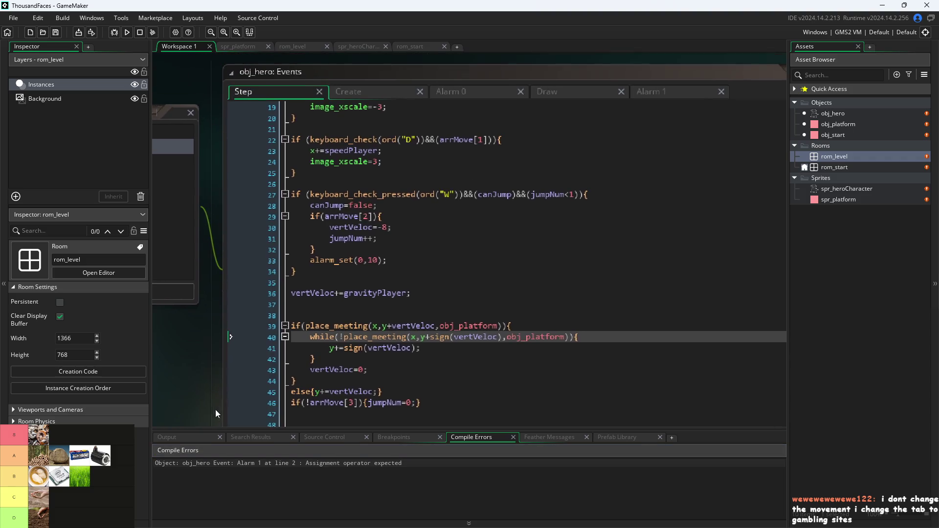
left_click(674, 91)
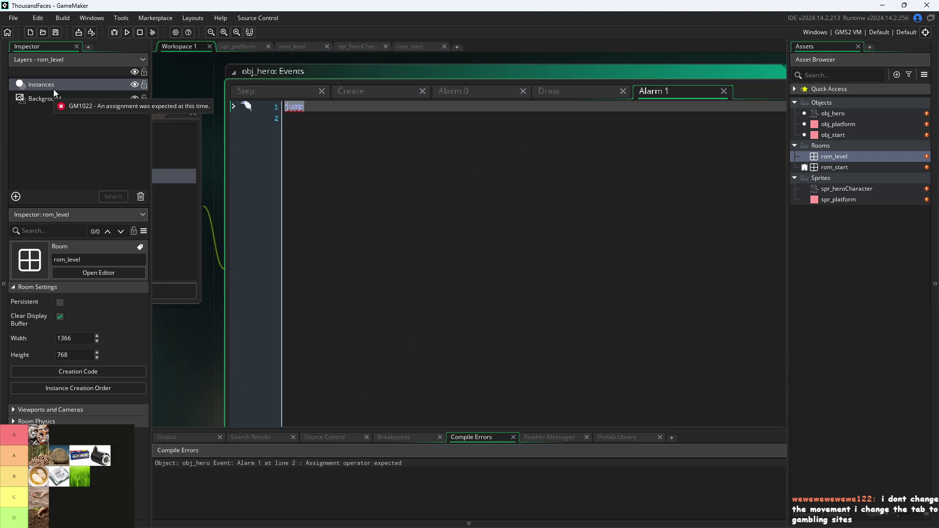
key("BackSpace")
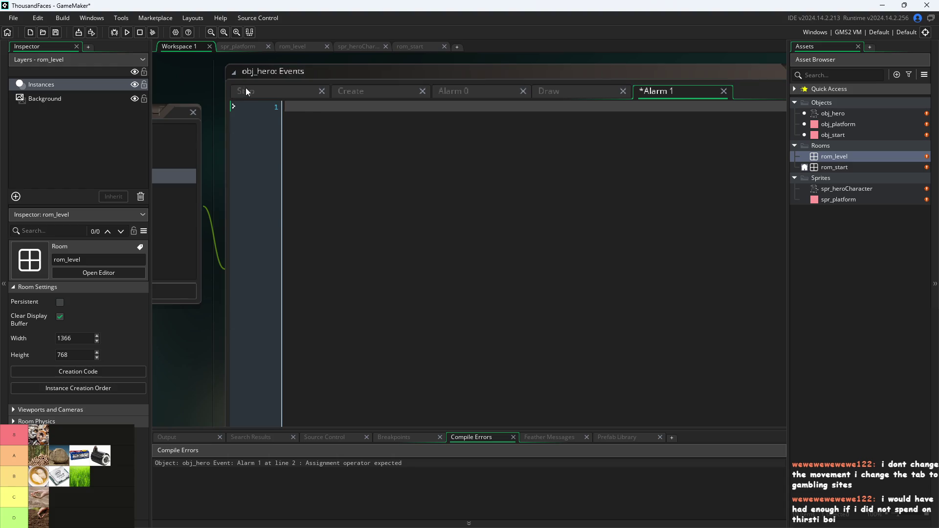
Copy the vertVeloc debug line in the hero's Draw code into a new line 6.
left_click(246, 91)
scroll(218, 343, "down", 2)
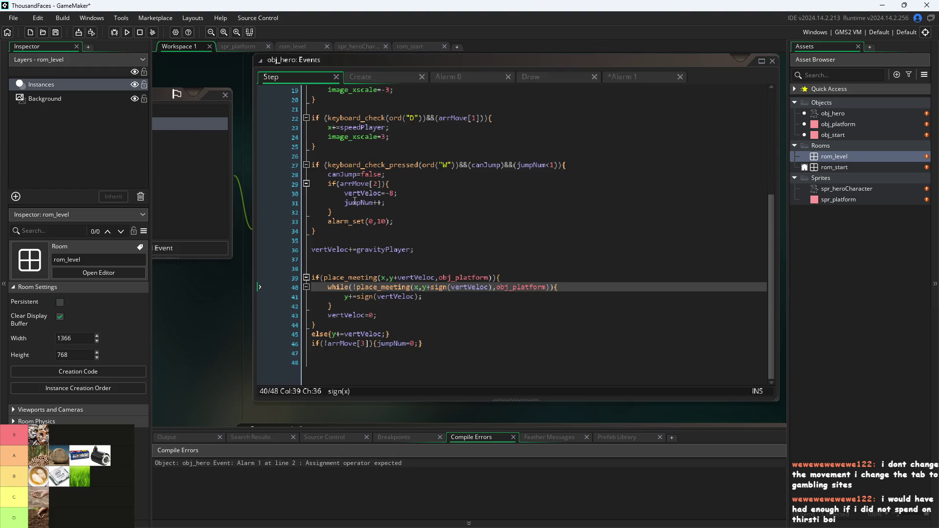
left_click(538, 77)
left_click_drag(545, 127, 328, 128)
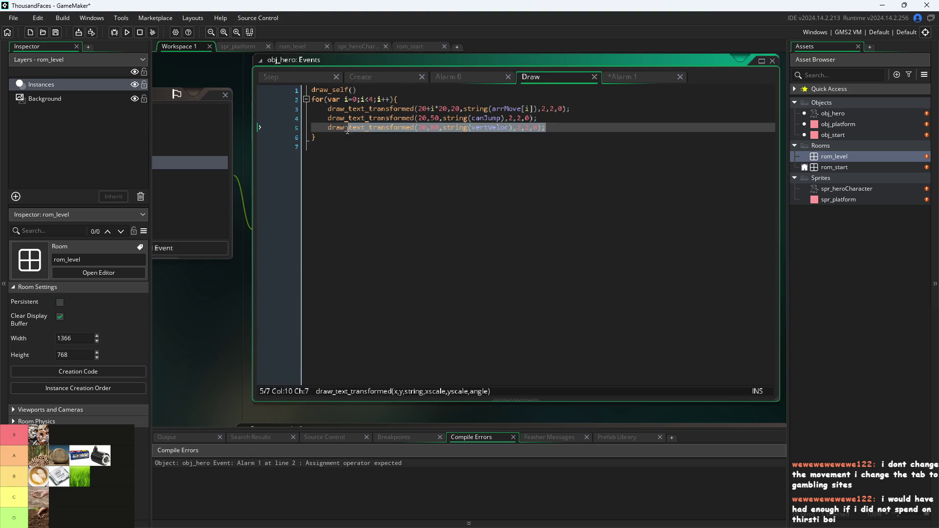
left_click(583, 131)
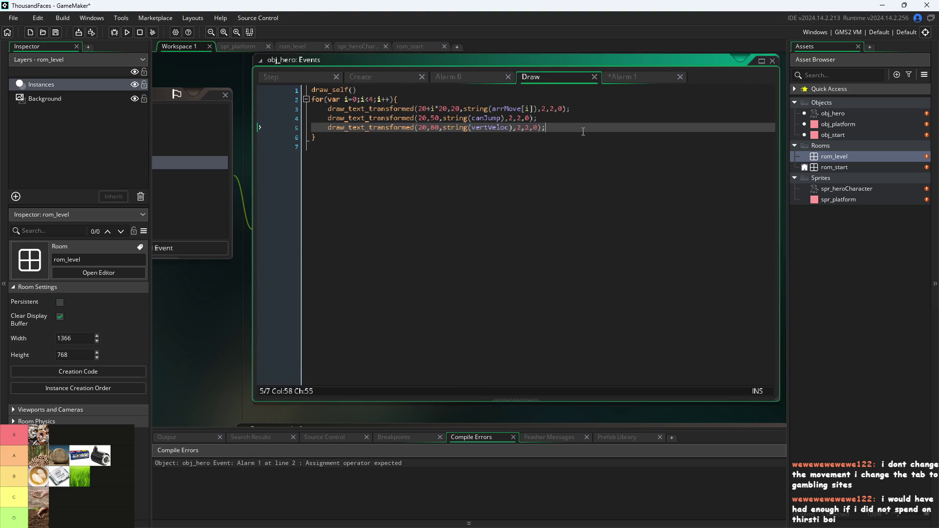
key("Return")
type("draw_text_transformed(20,80,string(vertVeloc),2,2,0);")
Change line 6 to draw jumpNum at y 110, then build and run the game.
key("Left")
key("Left")
key("Left")
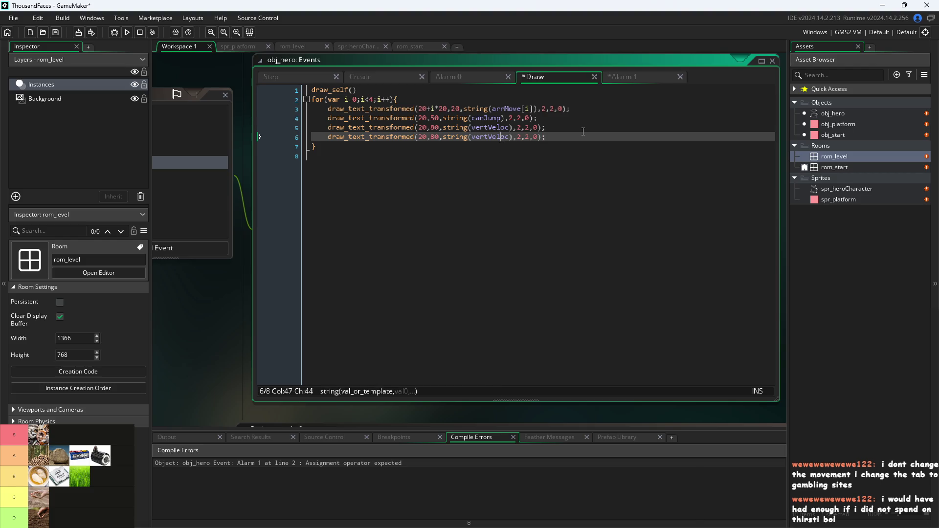
key("Delete")
key("BackSpace")
key("BackSpace")
key("BackSpace")
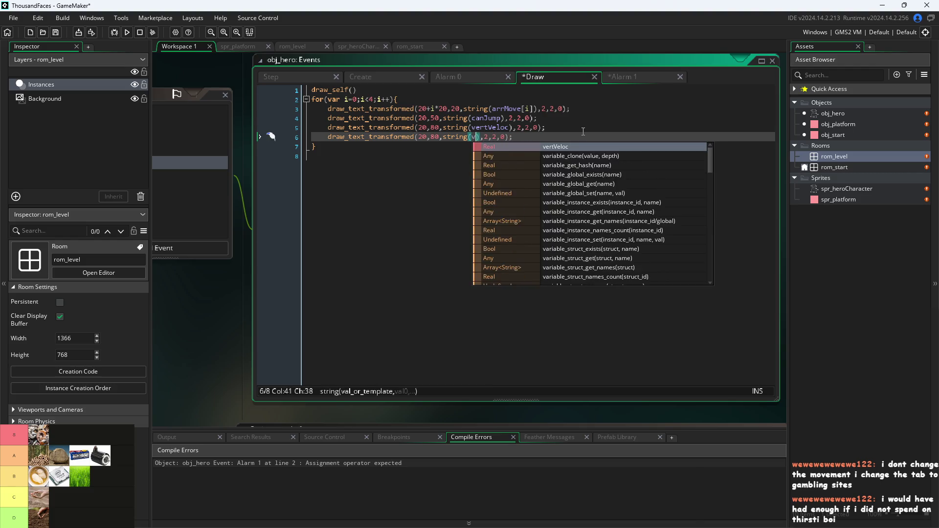
type("jumpNum")
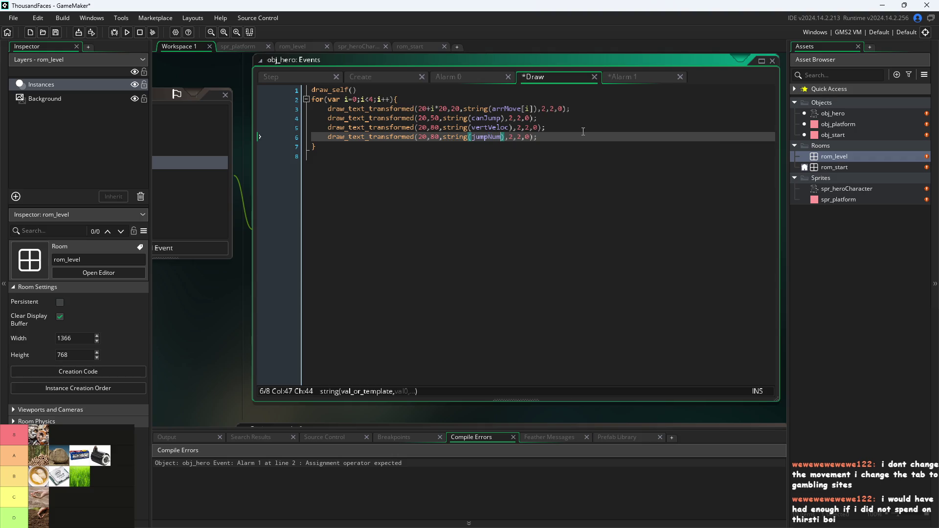
key("Left")
key("Left")
key("Left")
key("BackSpace")
type("11")
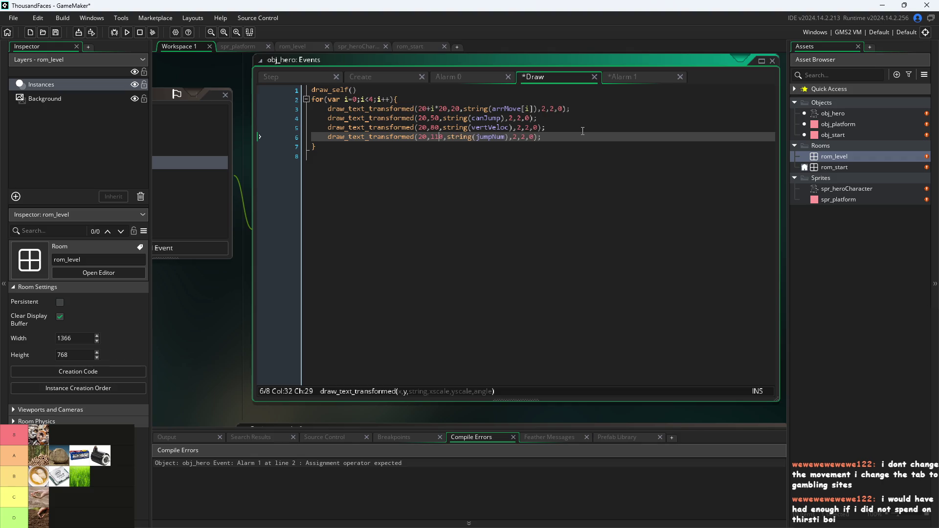
left_click(127, 32)
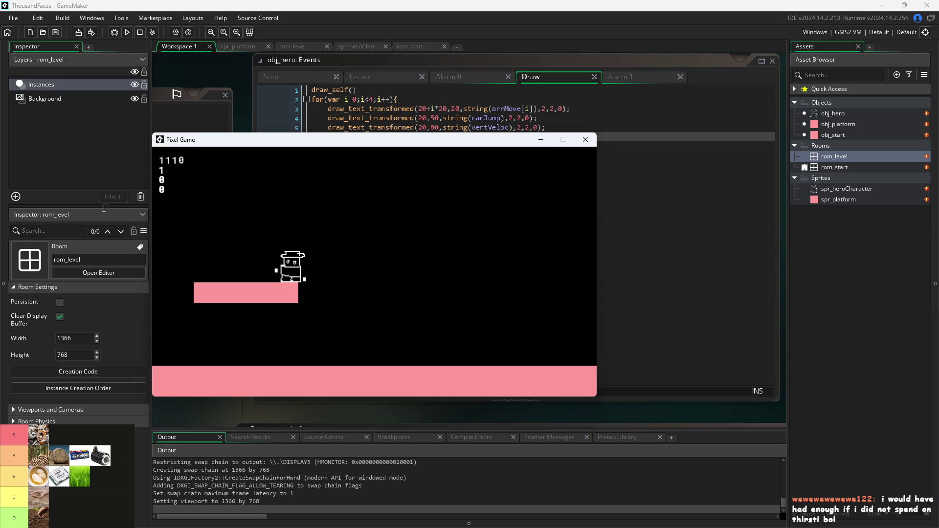
Walk the hero right off the platform edge in the running game.
key("Right")
Jump and double jump around the floor, steering the hero left and right.
key("Left")
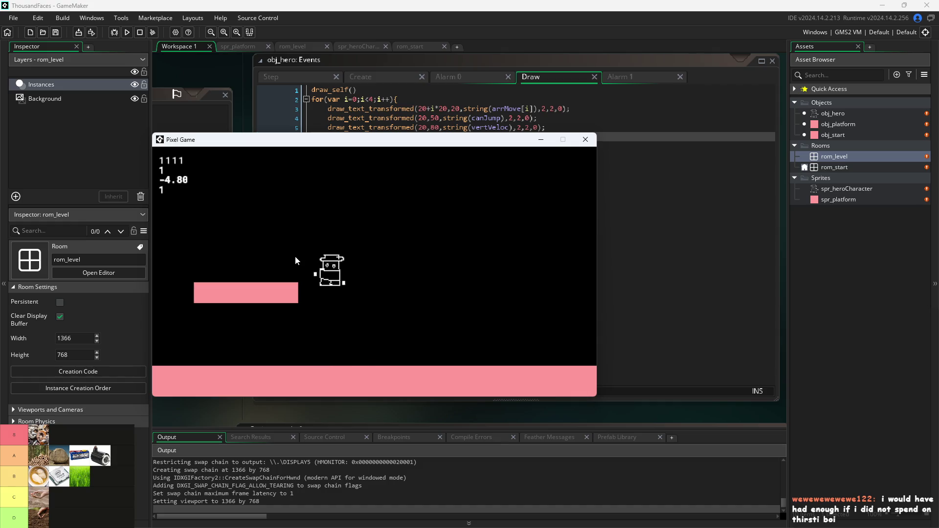
key("Up")
key("Right")
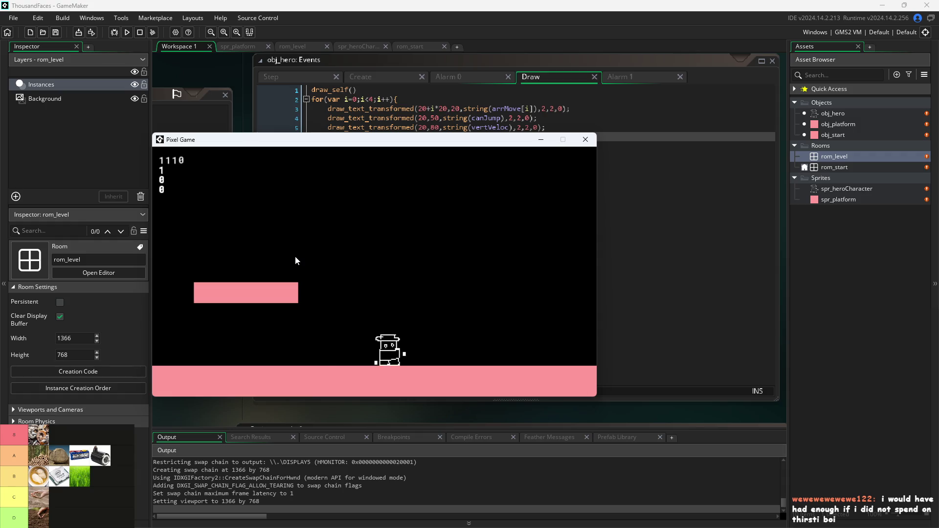
key("Up")
key("Left")
key("Up")
key("Right")
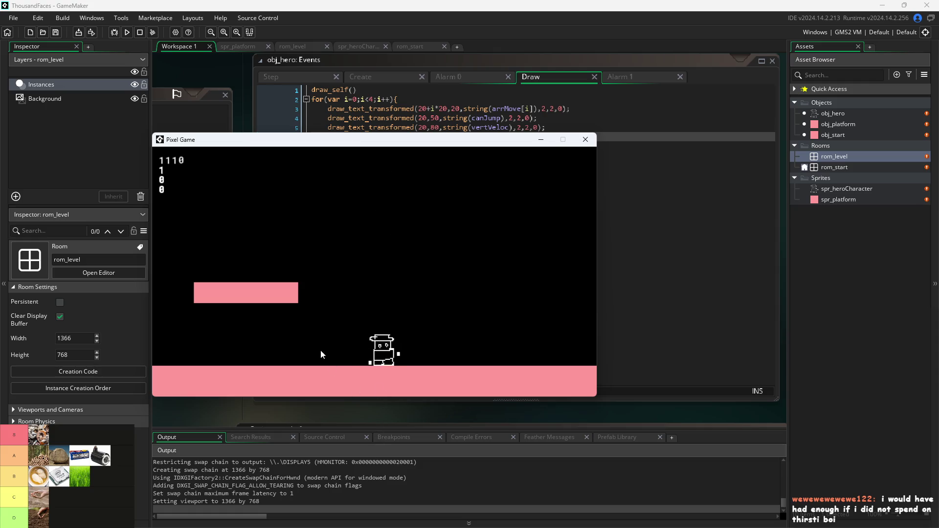
key("Left")
key("Up")
key("Right")
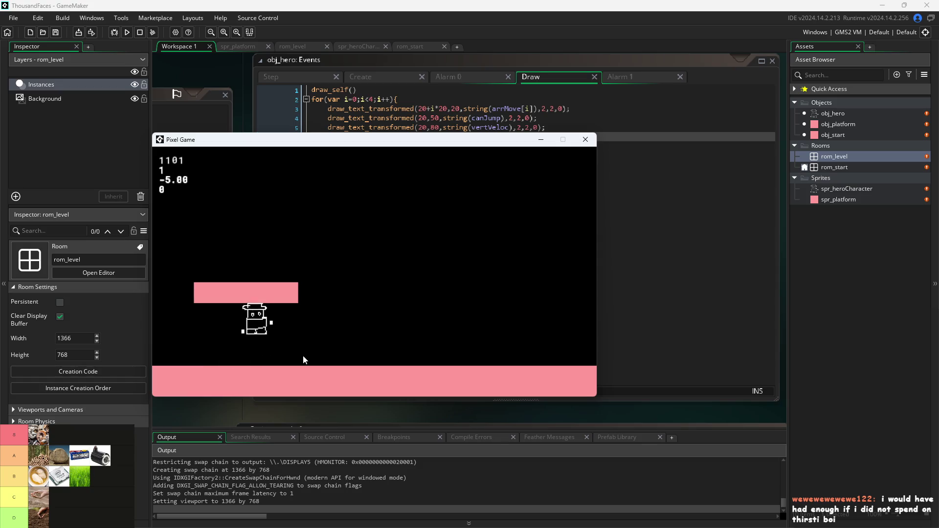
key("Up")
Hop until the hero lands on the raised pink platform, then jump off it again.
key("Right")
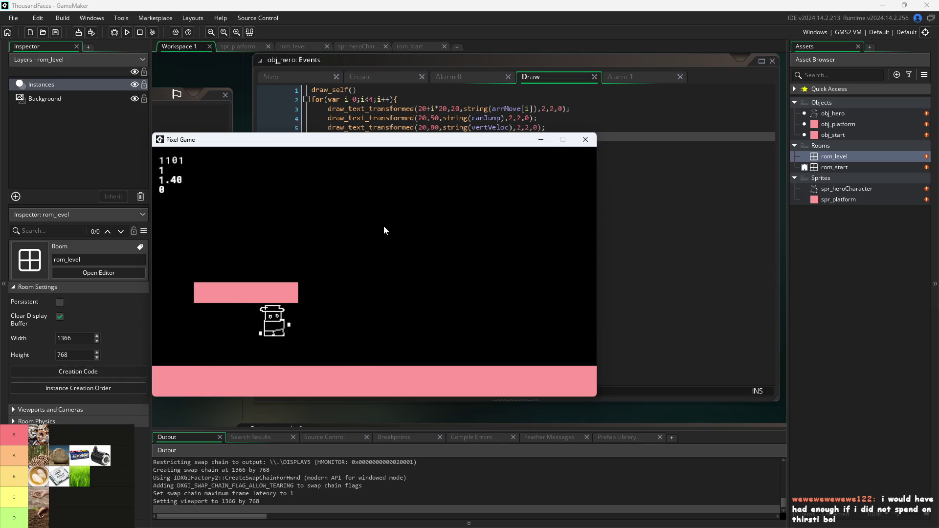
key("Up")
key("Left")
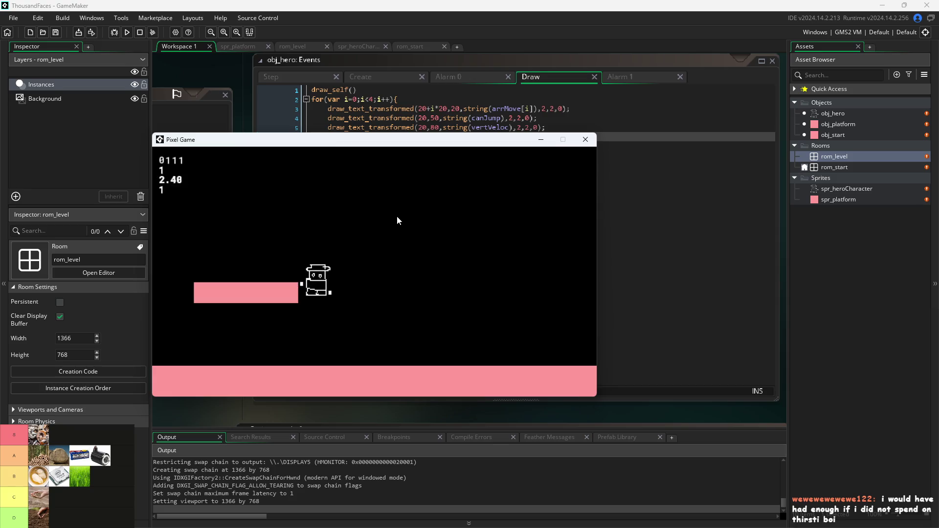
key("Up")
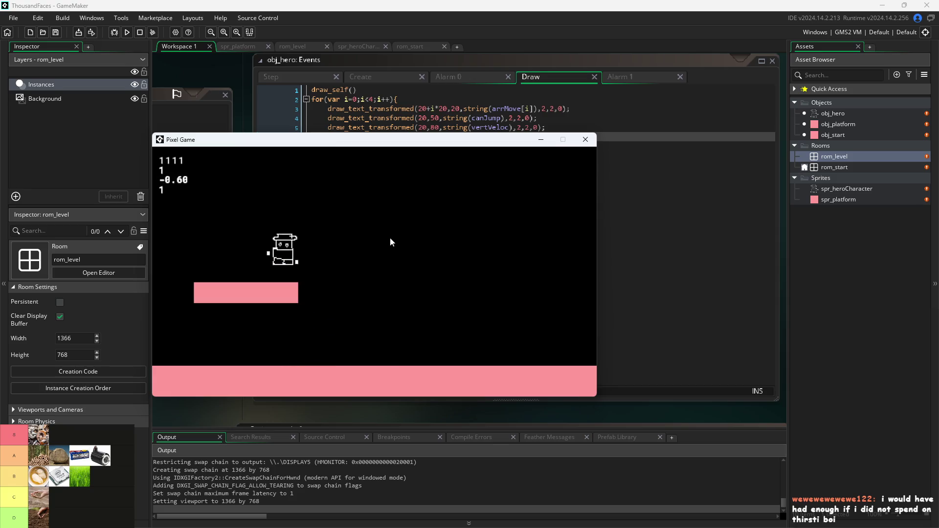
key("Right")
key("Up")
key("Left")
key("Right")
key("Up")
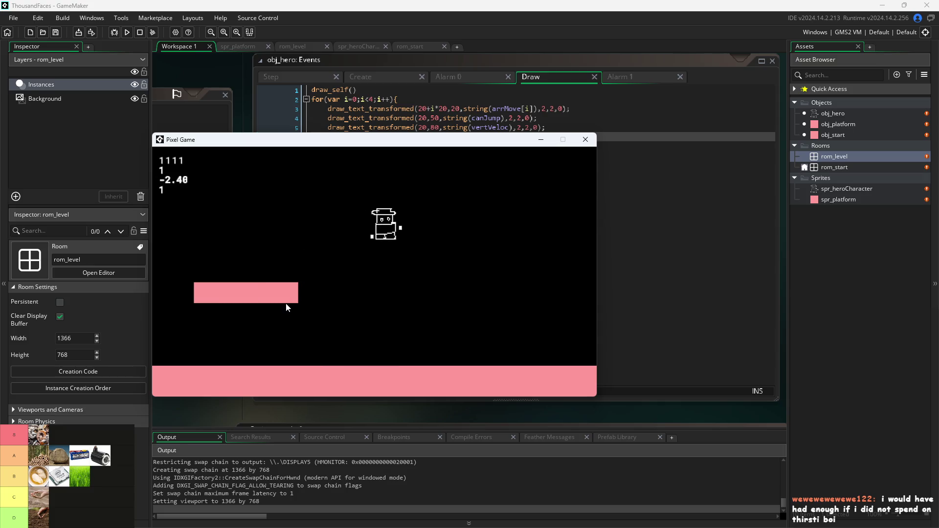
key("Left")
key("Up")
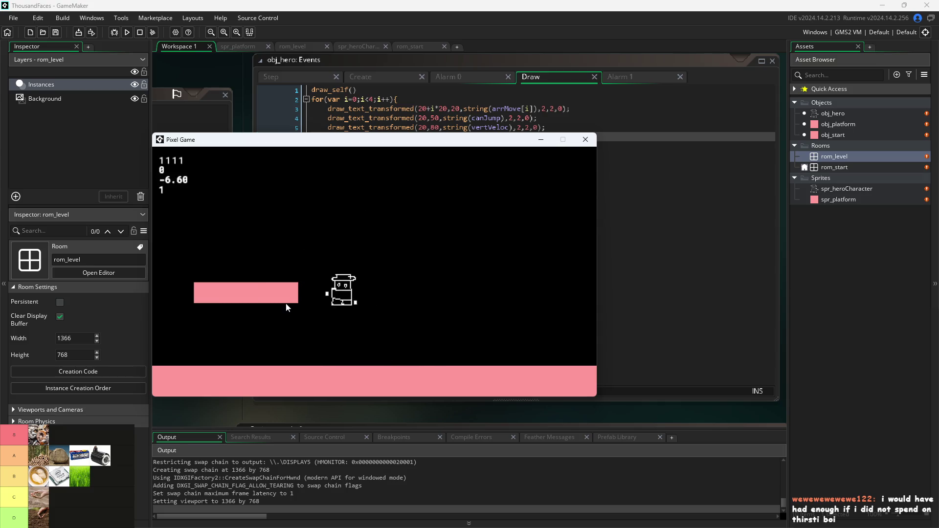
key("Up")
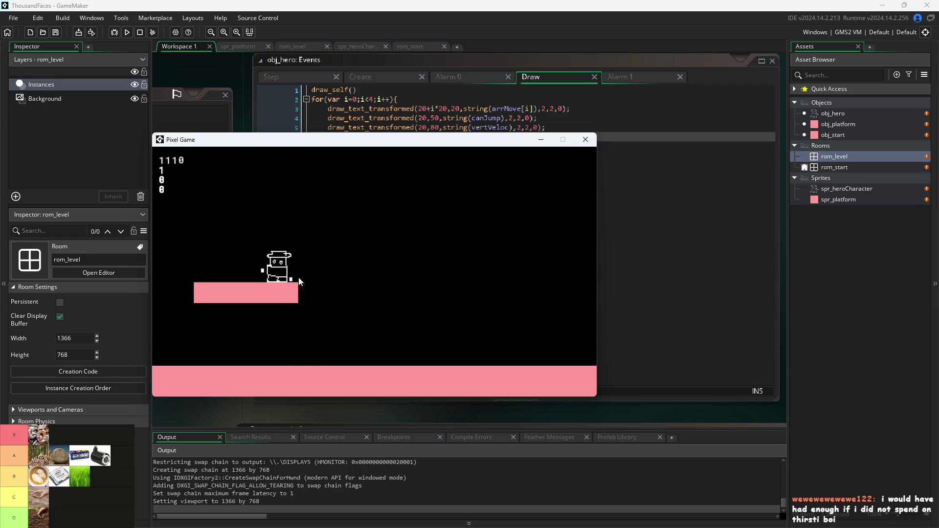
key("Up")
key("Up")
Walk the hero off the pink platform and perform a mid-air double jump.
key("Right")
key("Right")
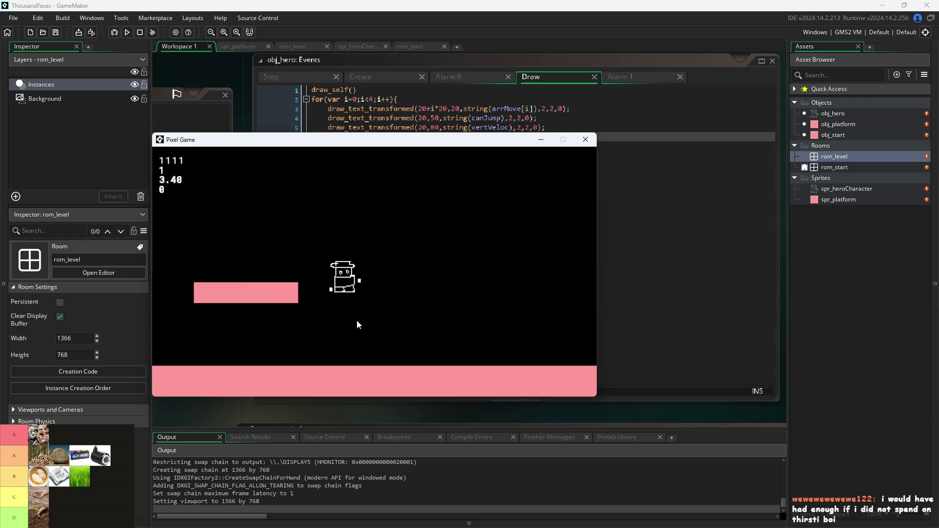
key("space")
key("space")
key("Left")
key("Right")
key("space")
key("space")
key("Left")
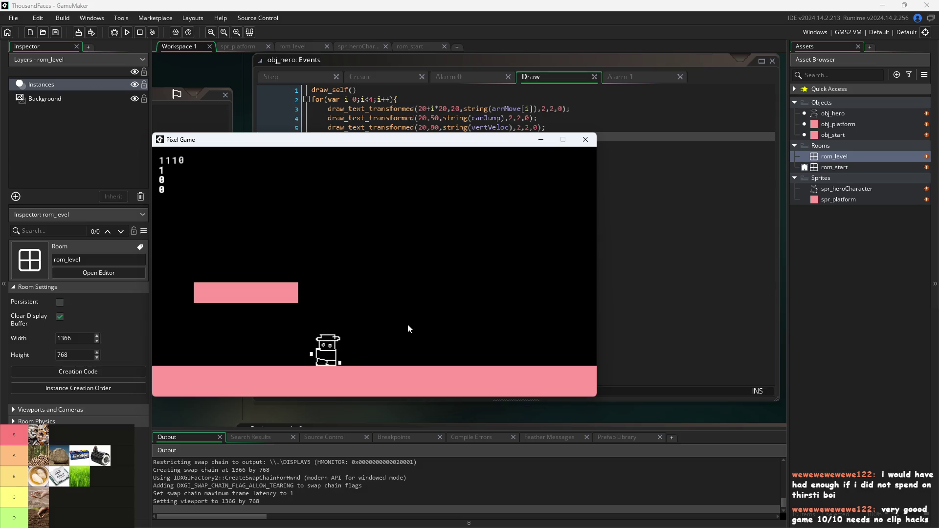
Jump from the floor back onto the pink platform, then jump up and right off it.
key("Right")
key("space")
key("Left")
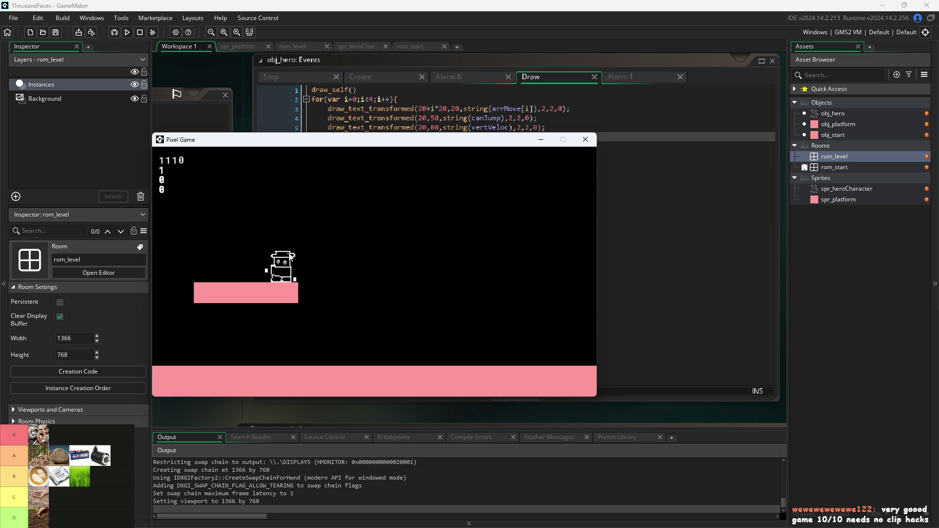
key("Right")
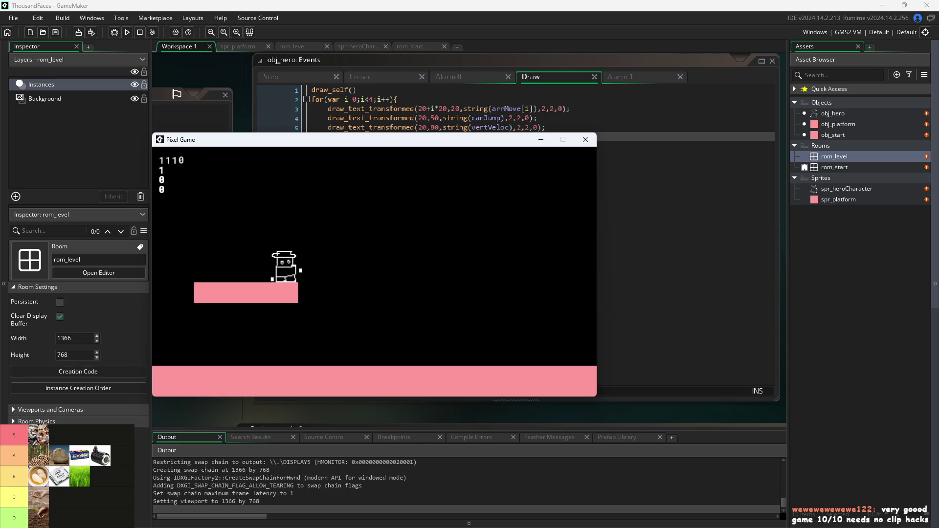
key("space")
key("space")
key("space")
key("space")
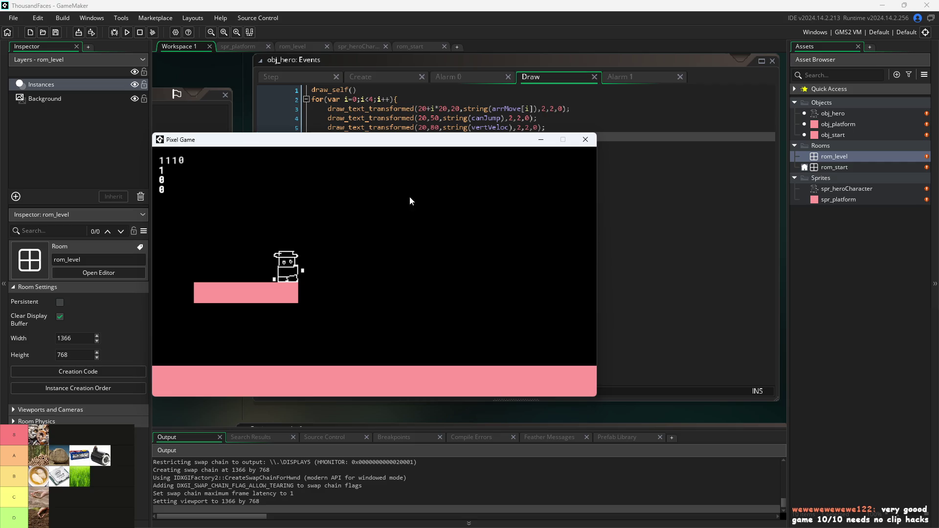
key("Up")
key("Right")
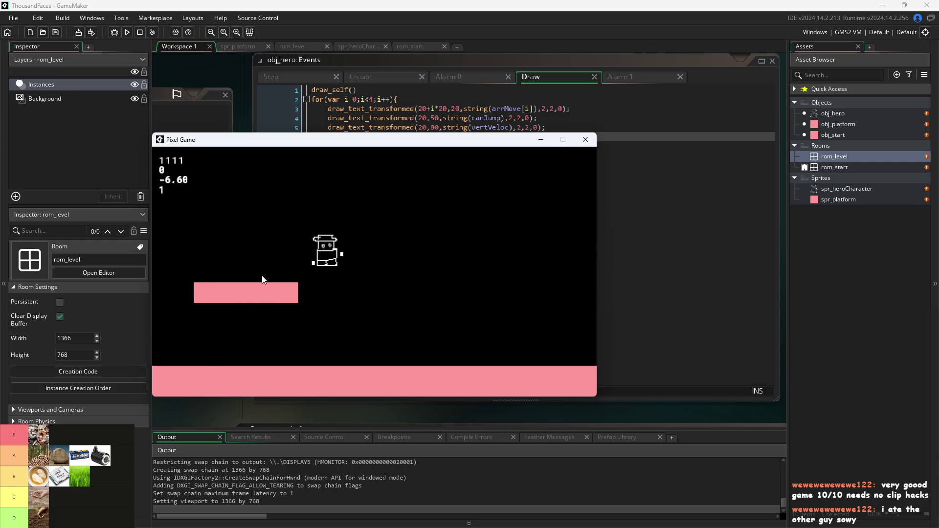
Hop the hero off and back onto the pink platform repeatedly, then refocus the game window.
key("Left")
key("Right")
key("Up")
key("Left")
key("Up")
key("Right")
key("Left")
key("Up")
key("Right")
key("Left")
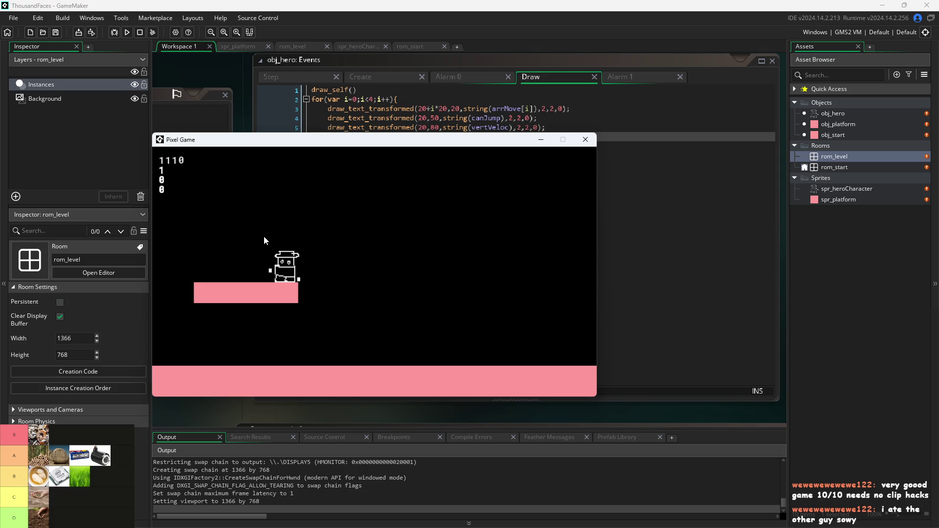
key("Right")
key("Up")
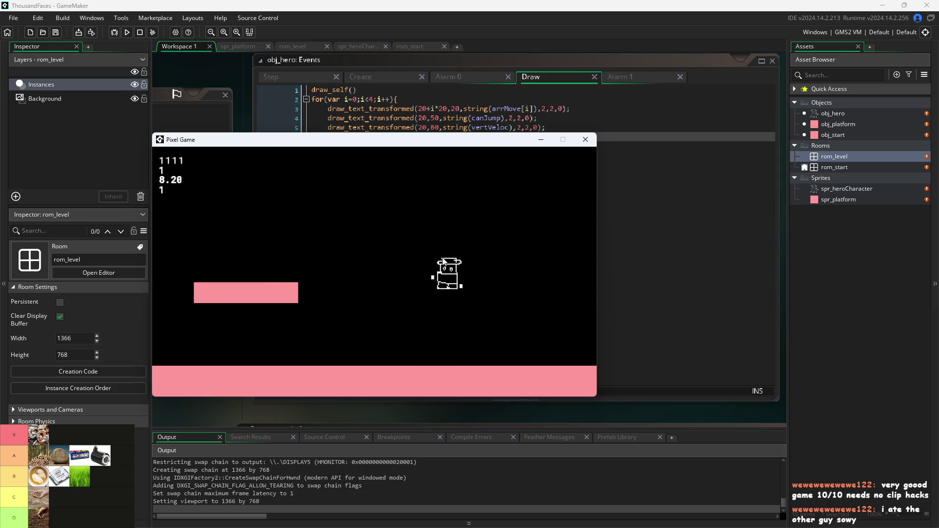
key("Left")
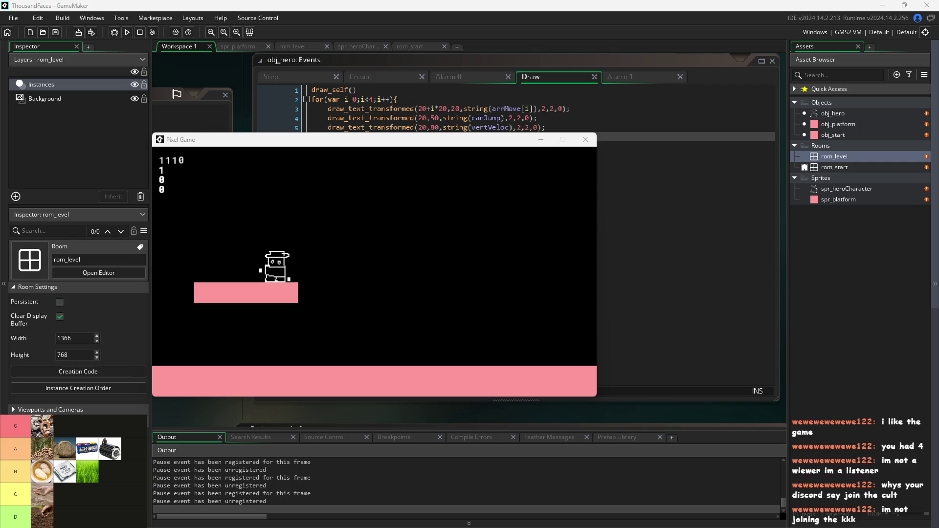
left_click(460, 255)
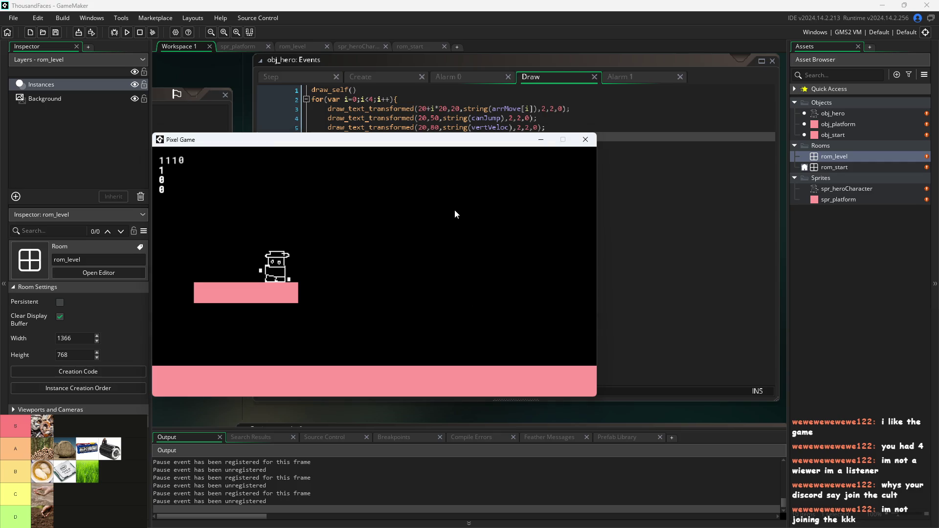
Double jump off the pink platform several times, steering back to land on it.
key("Right")
key("Up")
key("Left")
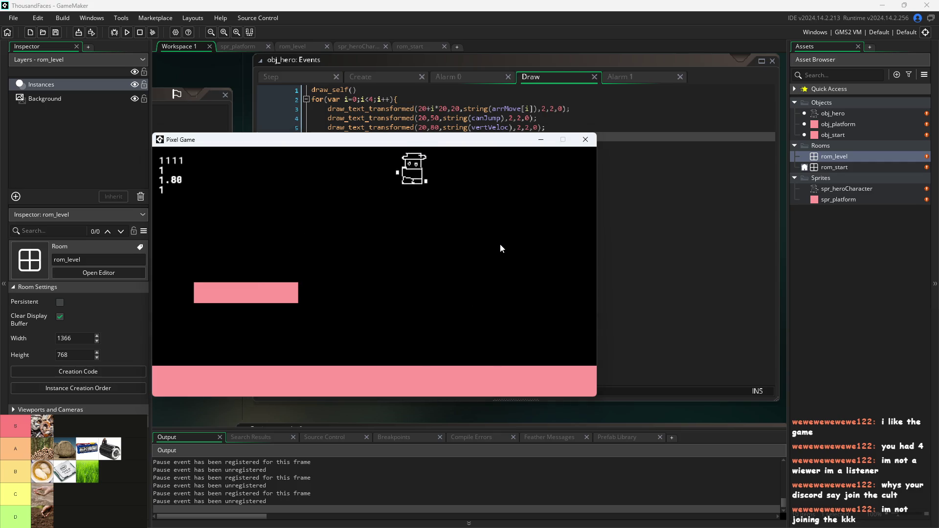
key("Up")
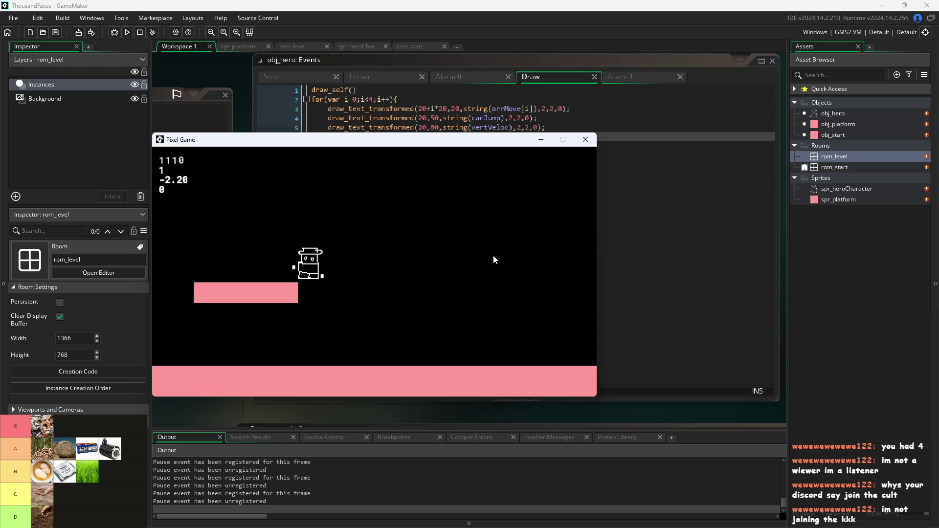
key("Up")
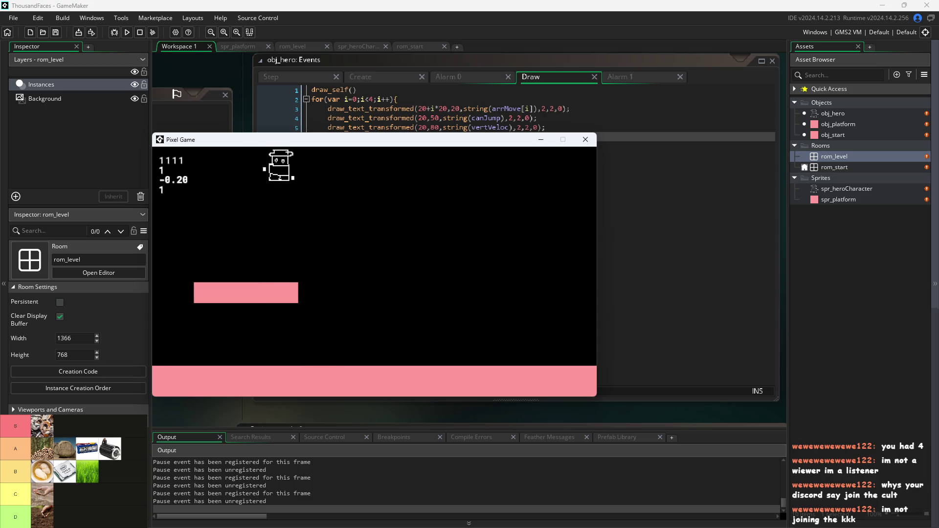
key("Up")
key("Right")
key("Left")
key("Up")
key("Right")
key("Up")
Keep jumping higher off the platform until the hero nears the window's top edge.
key("Right")
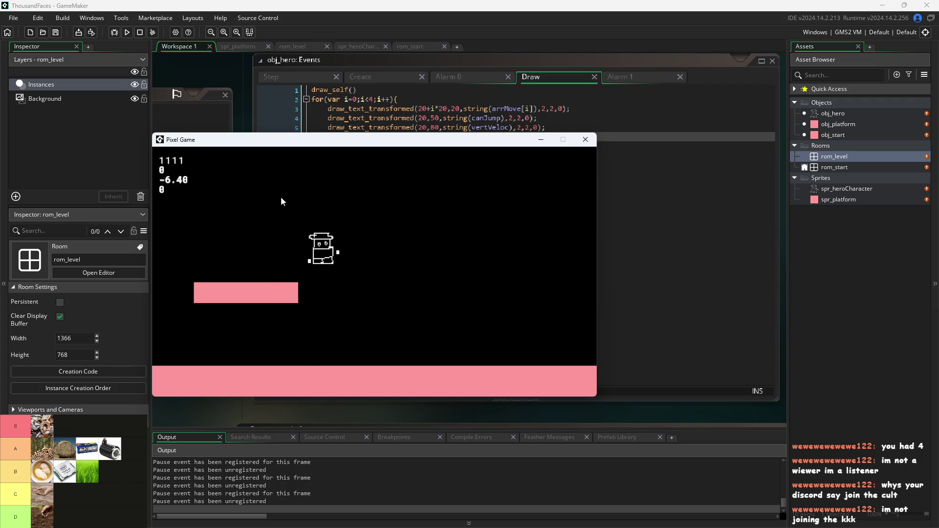
key("Left")
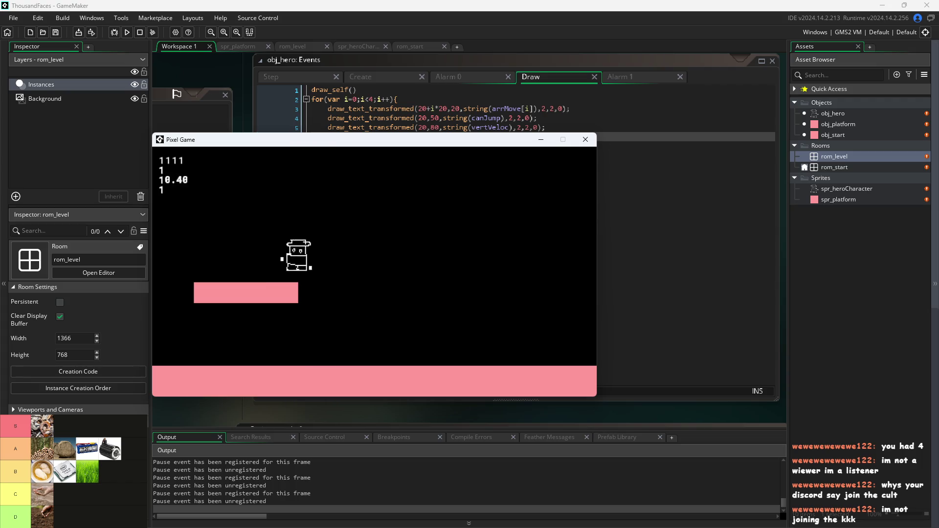
key("Up")
key("Right")
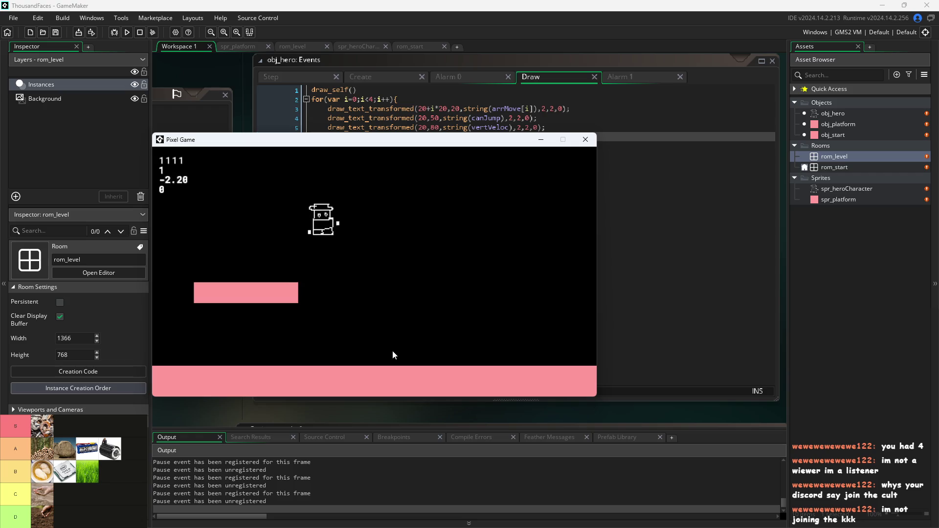
key("Left")
key("Up")
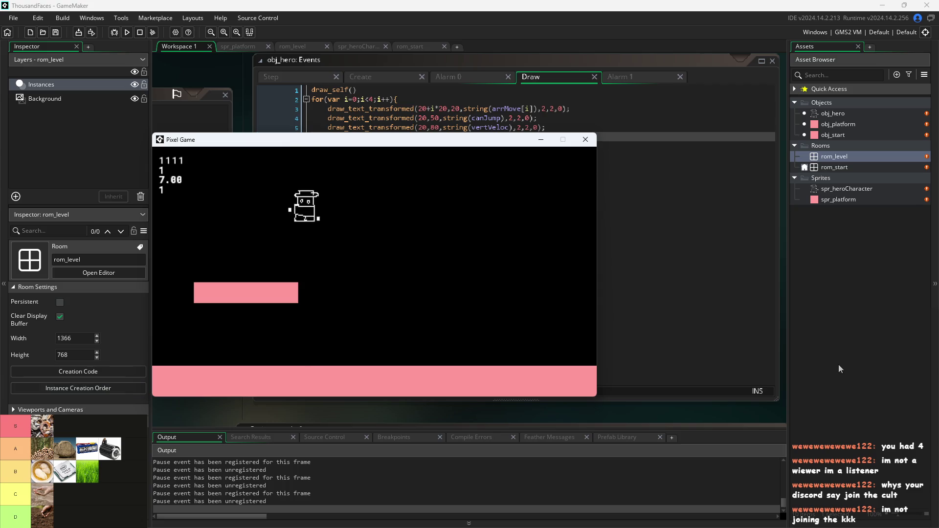
key("Up")
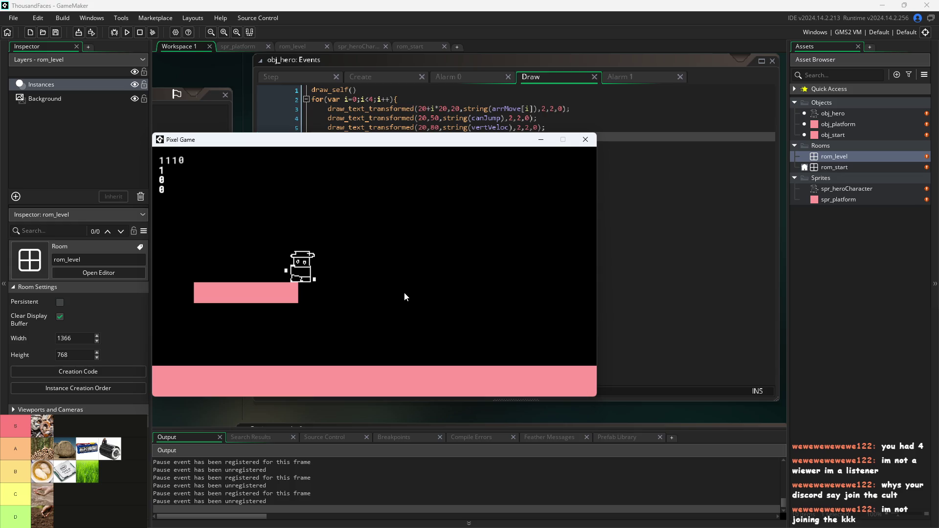
key("Up")
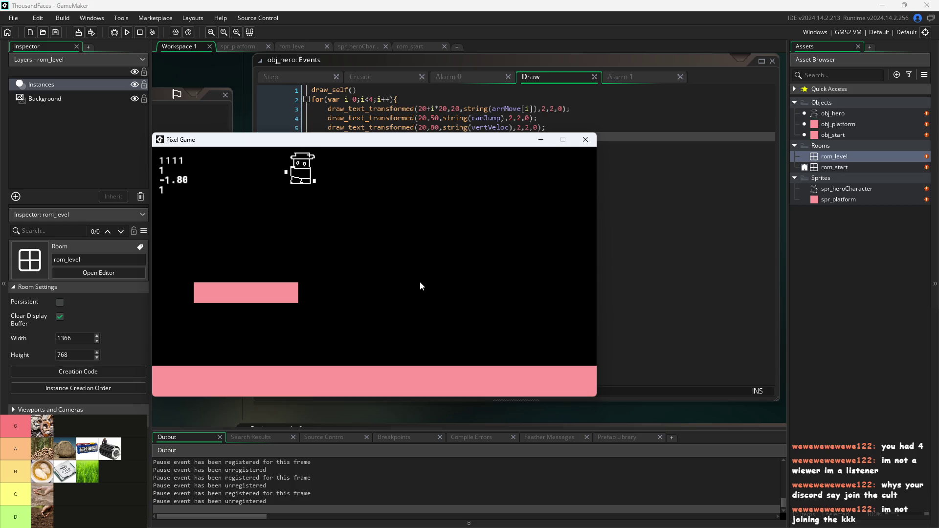
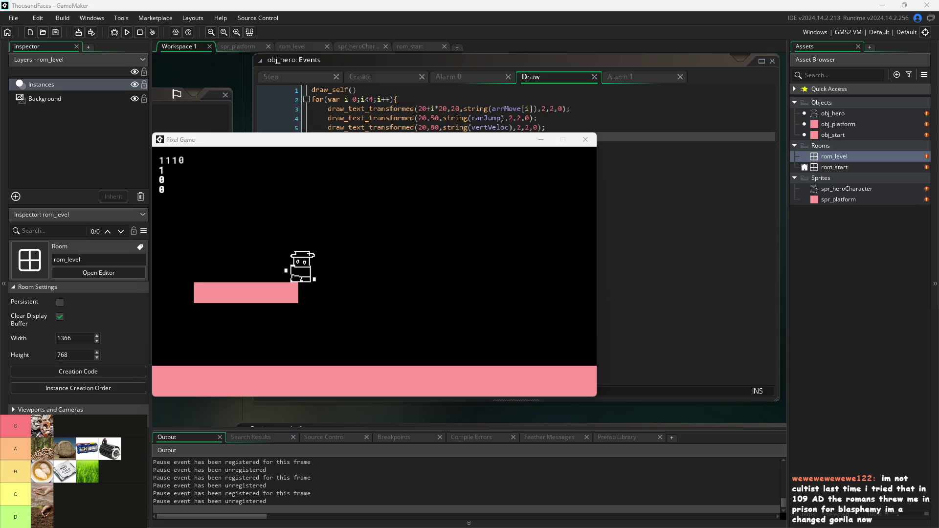
Double-jump the hero between the floor and the small pink platform.
key("space")
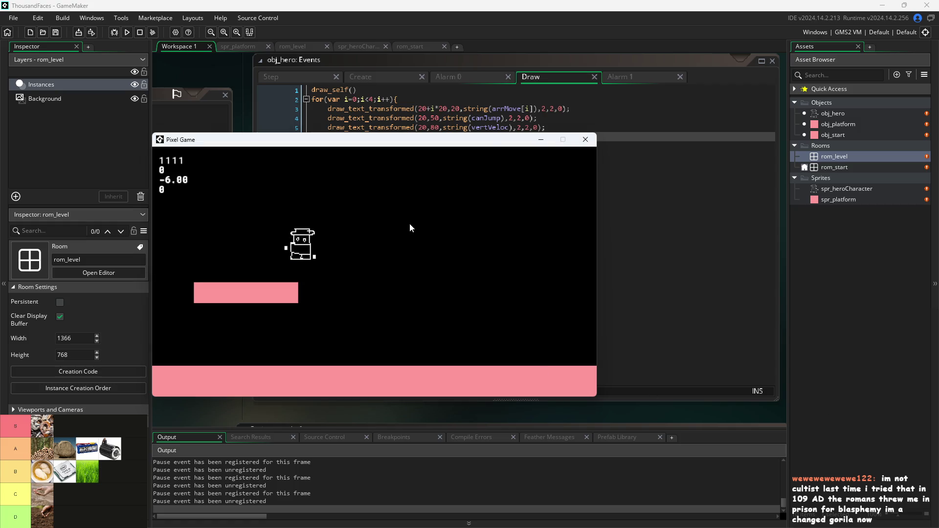
key("Right")
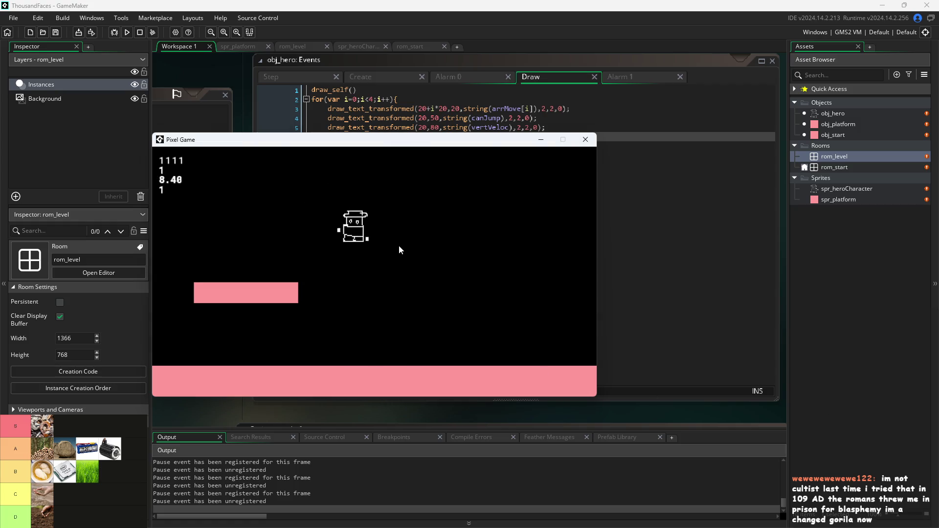
key("space")
key("Left")
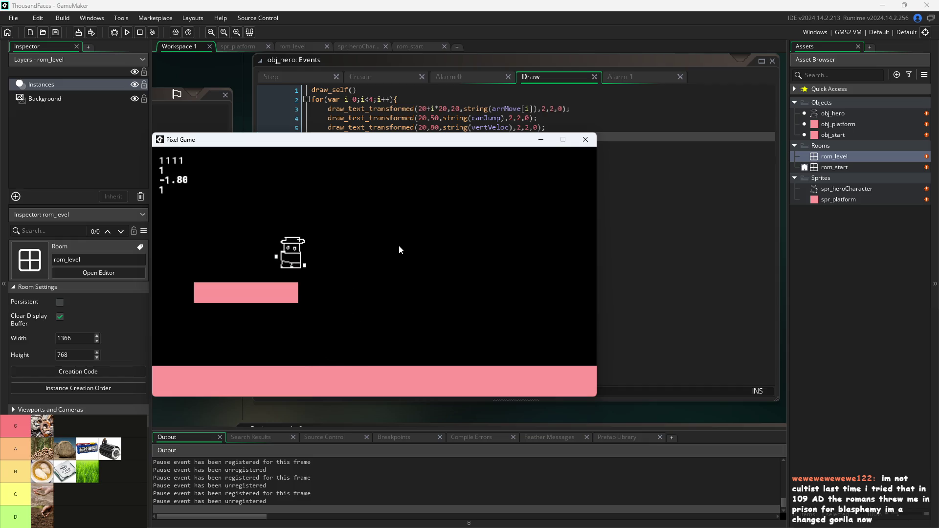
key("space")
key("Right")
key("space")
key("Left")
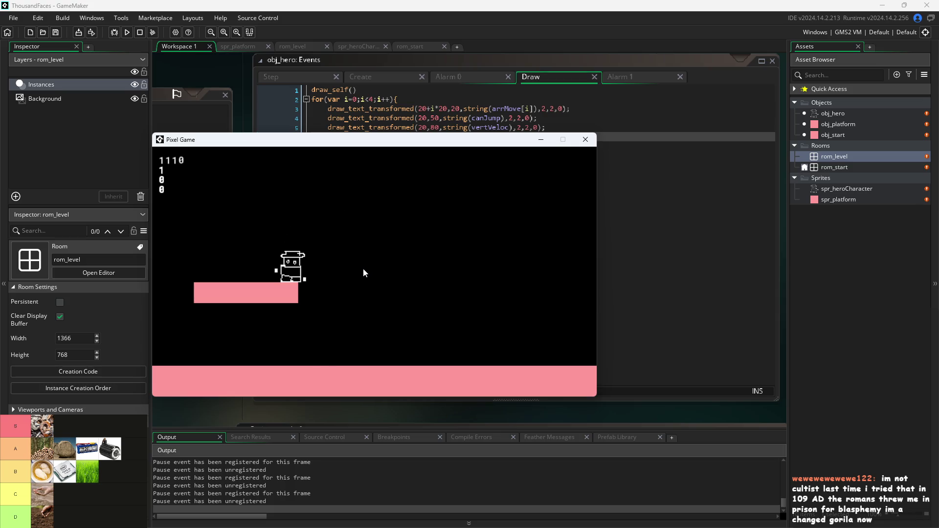
key("Up")
key("Right")
key("Left")
Jump the hero on and off the pink platform a few more times, then close the game.
key("Up")
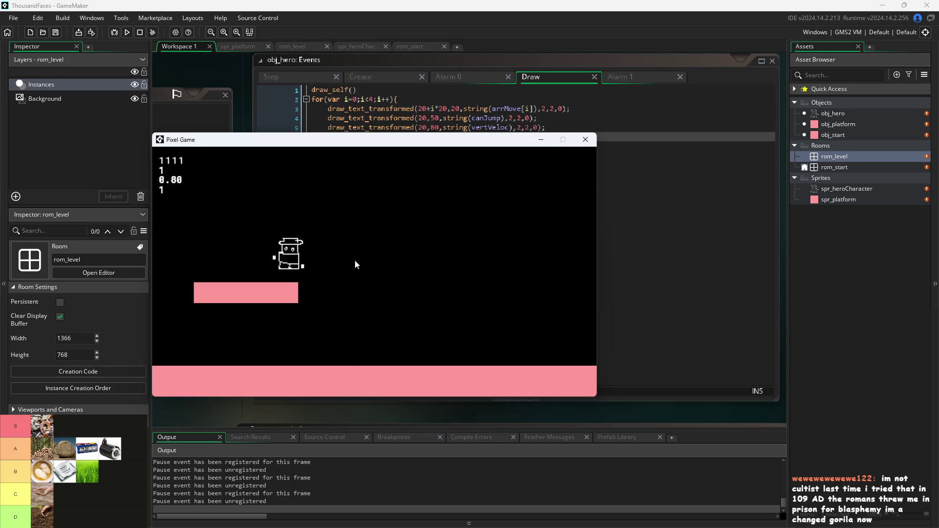
key("Right")
key("Up")
key("Left")
key("Right")
key("Up")
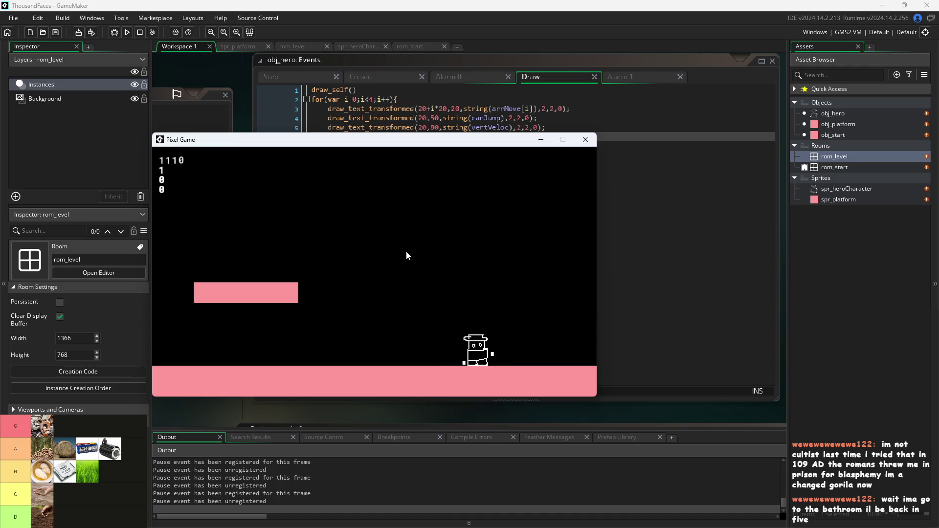
key("Up")
key("Left")
key("Right")
key("Left")
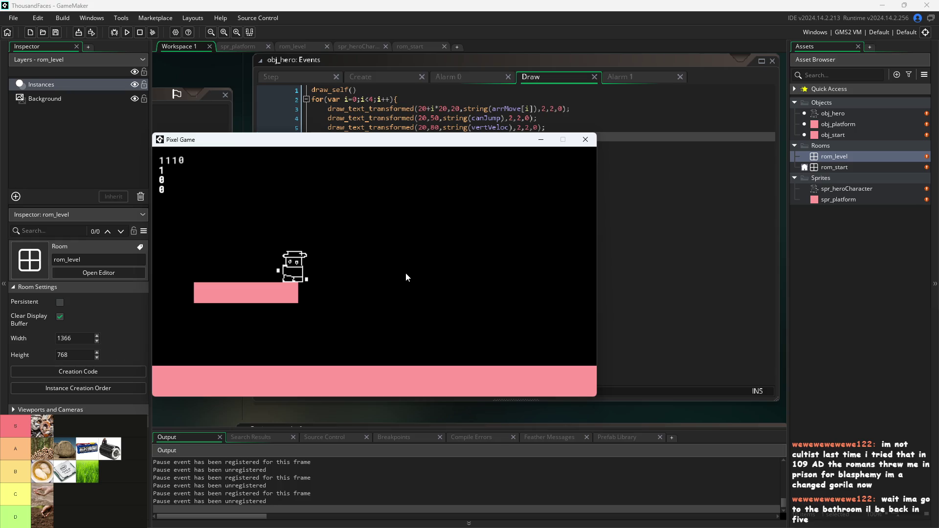
left_click(585, 139)
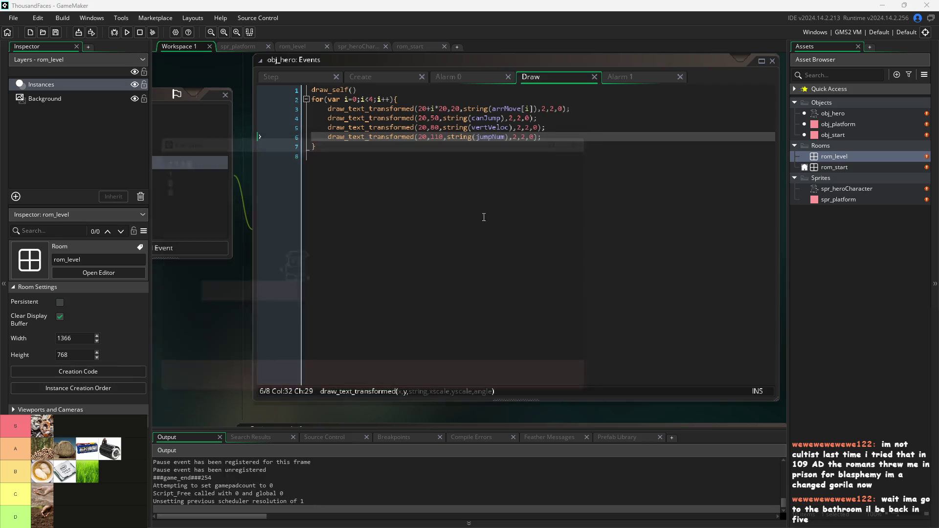
Show obj_hero's Step event code and launch a fresh test run.
left_click(306, 77)
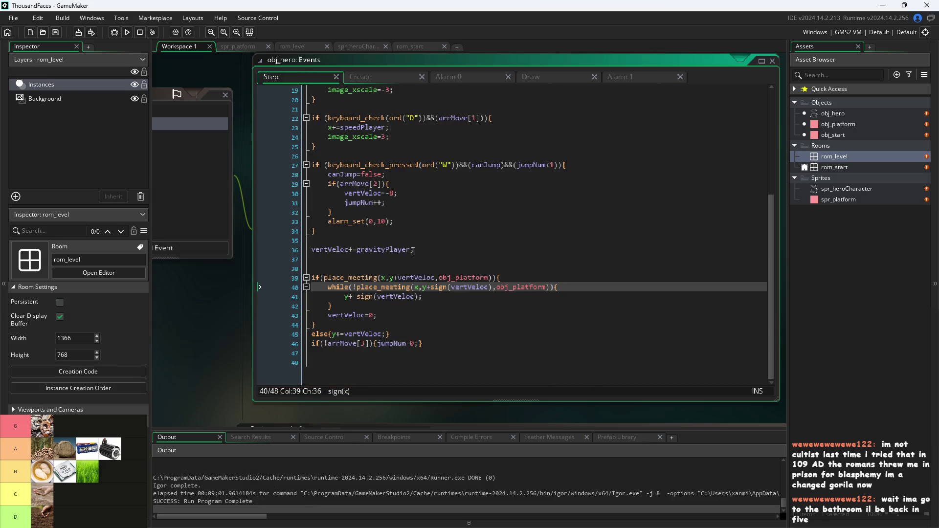
left_click(127, 33)
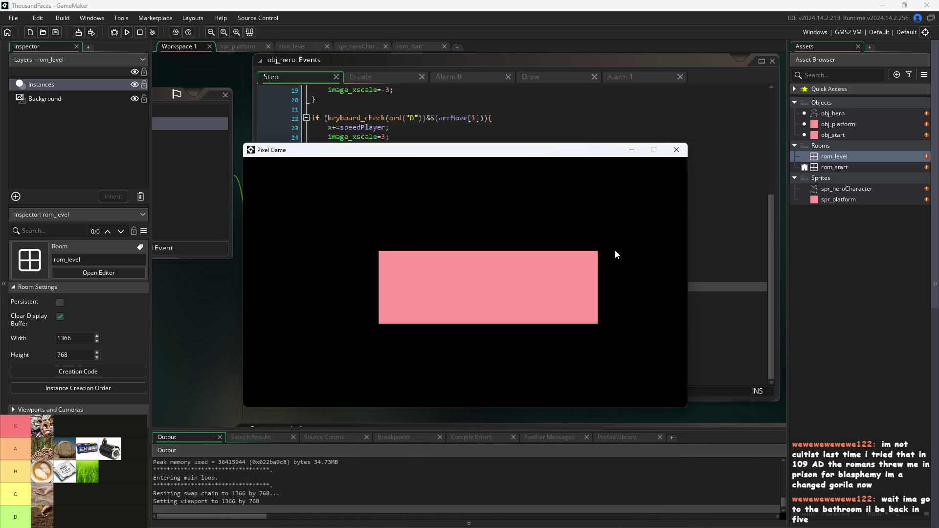
Walk the hero right off the pink platform, jump, and steer back left.
key("d")
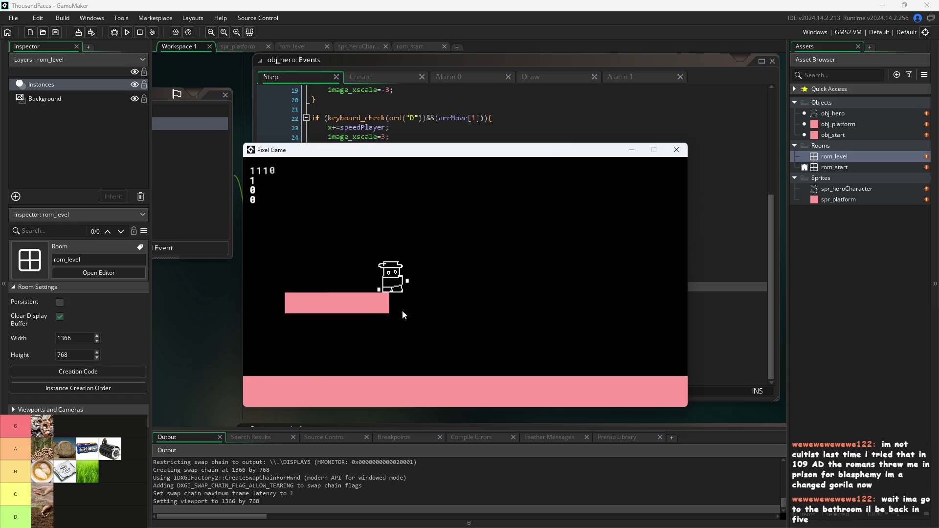
key("d")
key("w")
key("a")
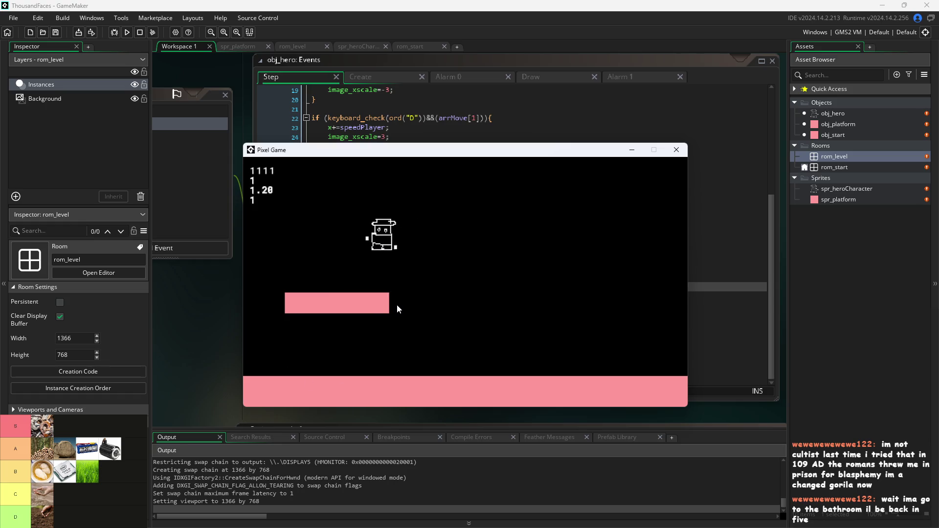
key("w")
key("a")
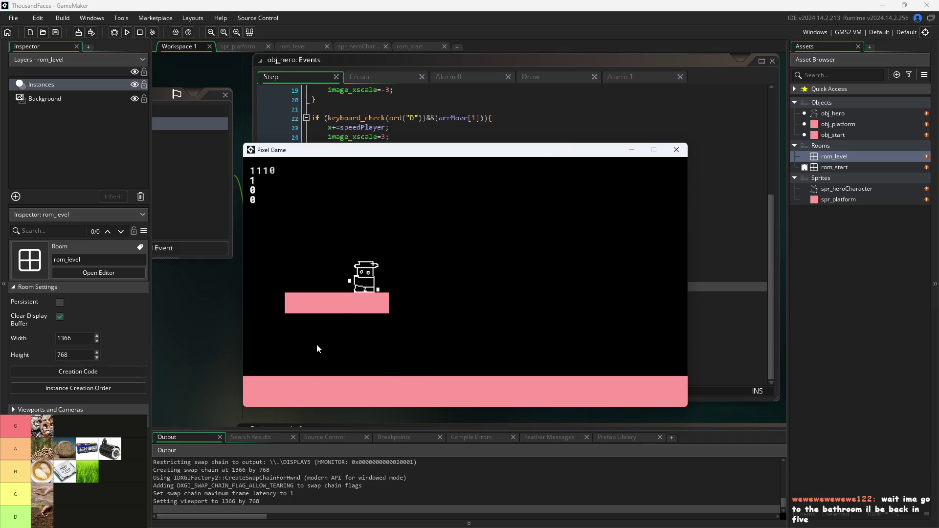
key("d")
key("w")
key("a")
key("a")
key("d")
key("w")
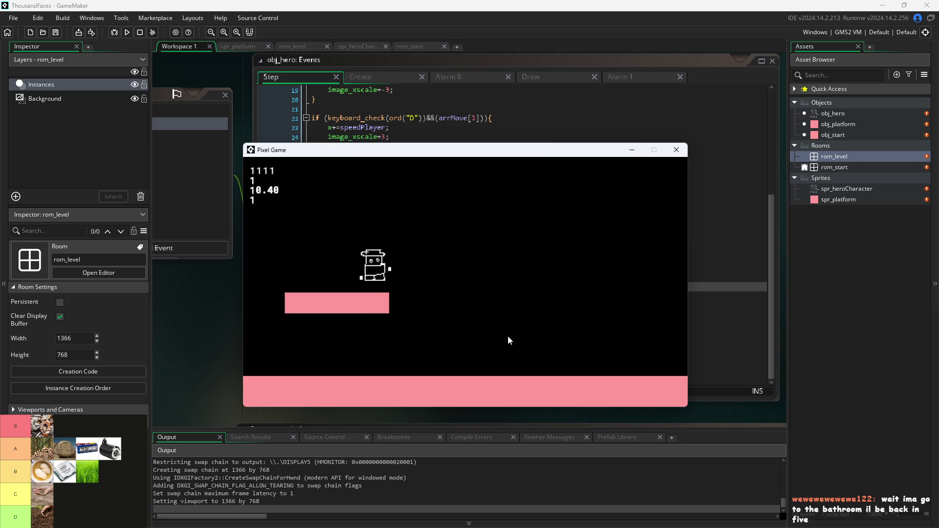
key("d")
key("w")
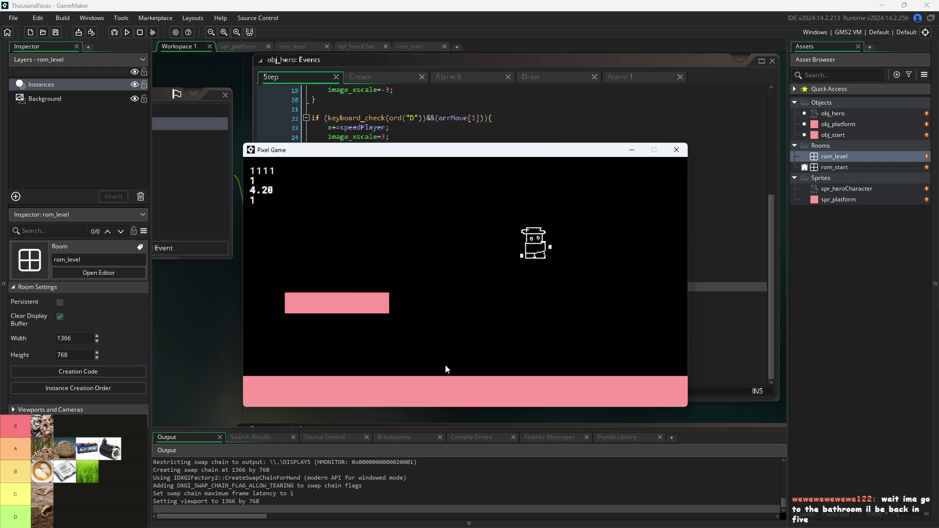
key("a")
key("w")
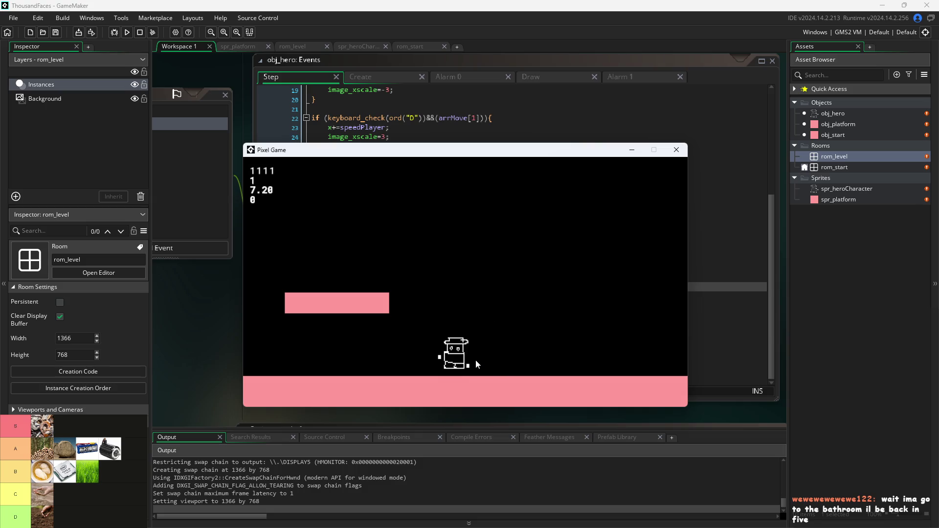
Repeat jumps off the platform edge, double-jumping back onto the upper platform.
key("d")
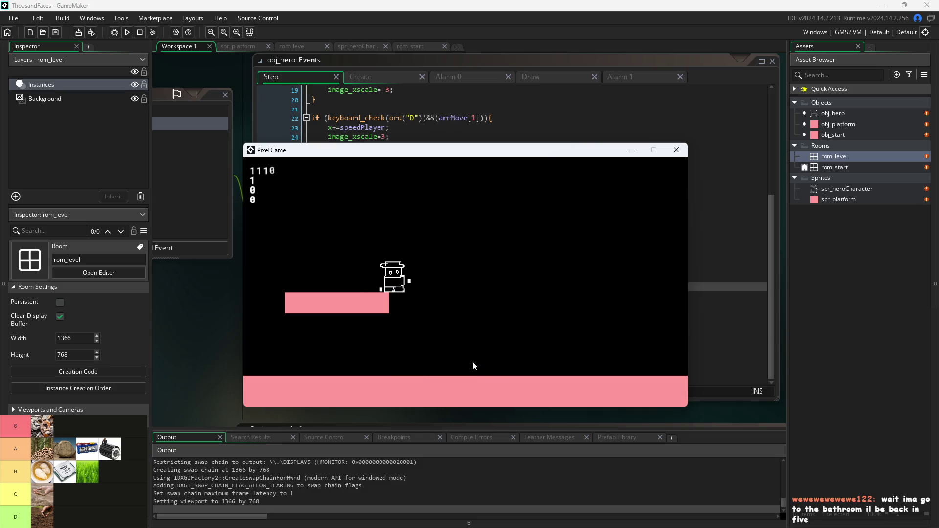
key("w")
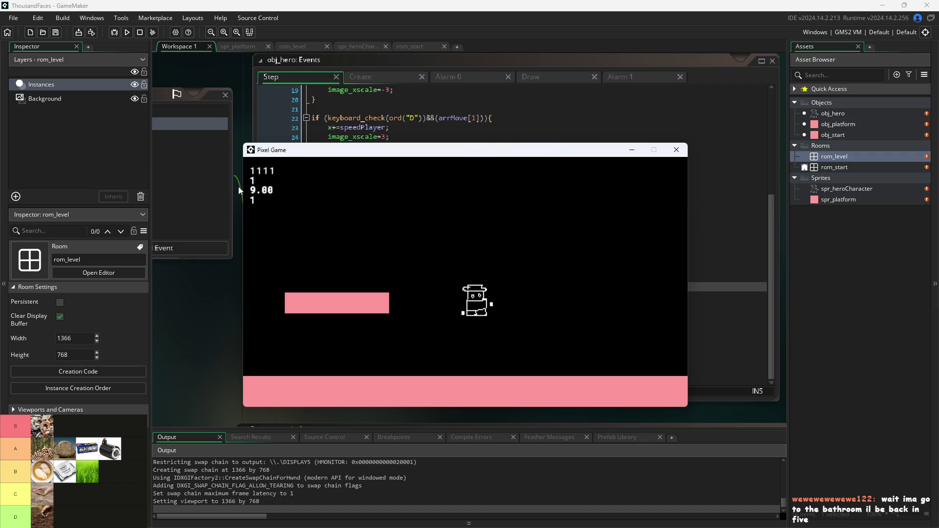
key("a")
key("w")
key("w")
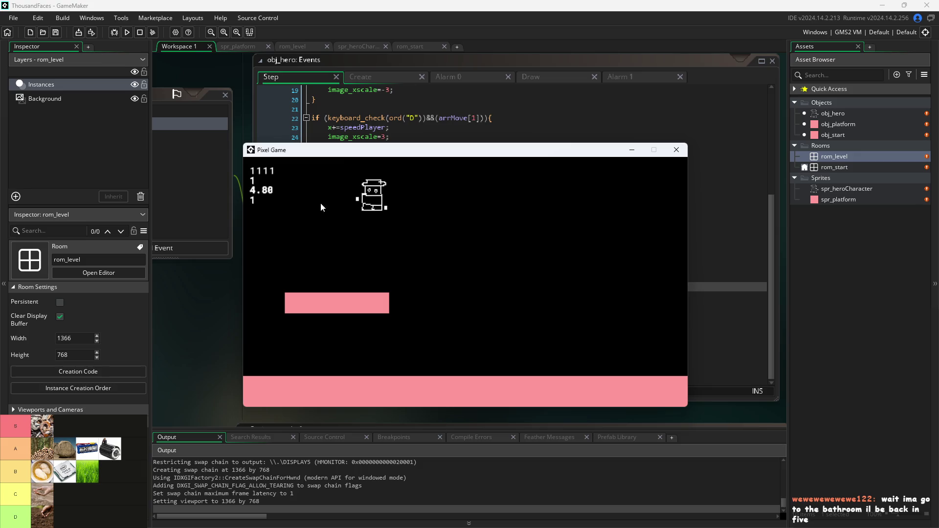
key("d")
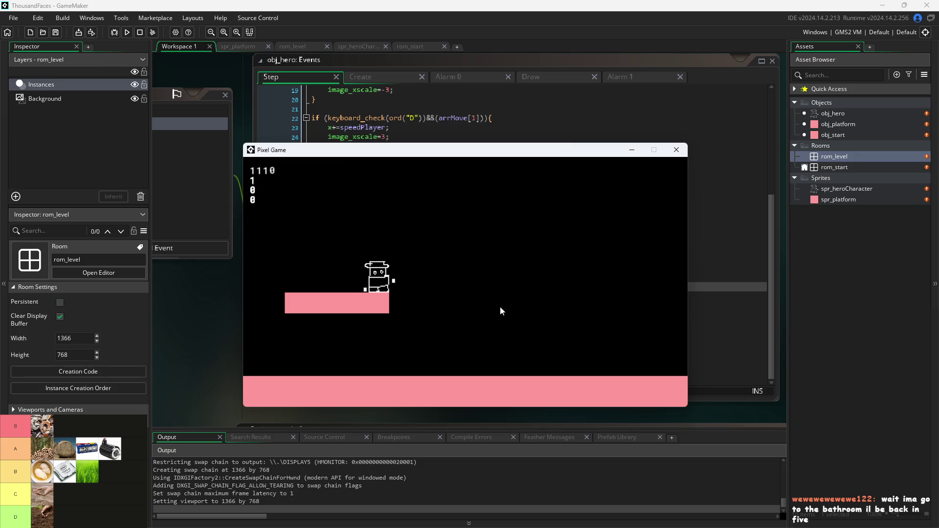
key("w")
key("a")
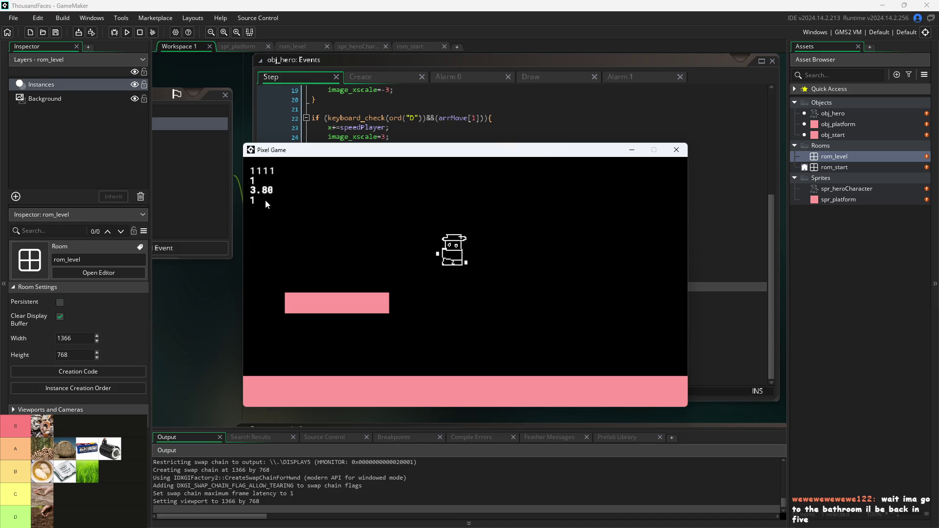
key("w")
key("d")
key("d")
key("w")
key("a")
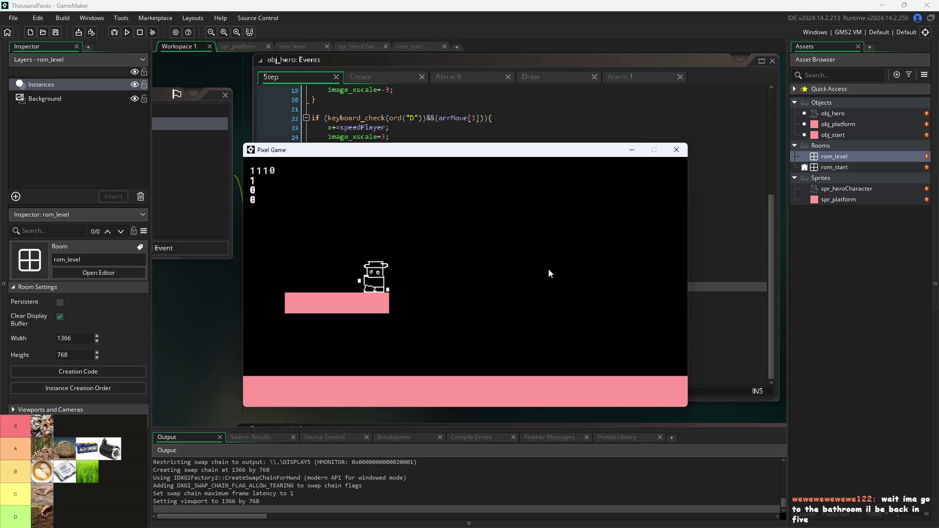
key("d")
key("w")
key("a")
key("w")
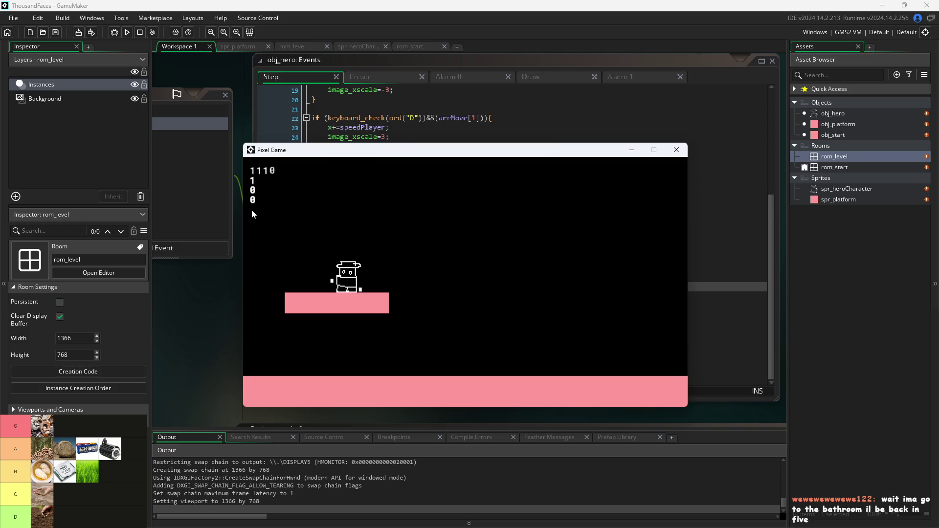
Move the game window aside to reveal the code and keep testing jumps off the edge.
mouse_move(318, 154)
left_mouse_down()
mouse_move(479, 137)
mouse_move(563, 104)
left_mouse_up()
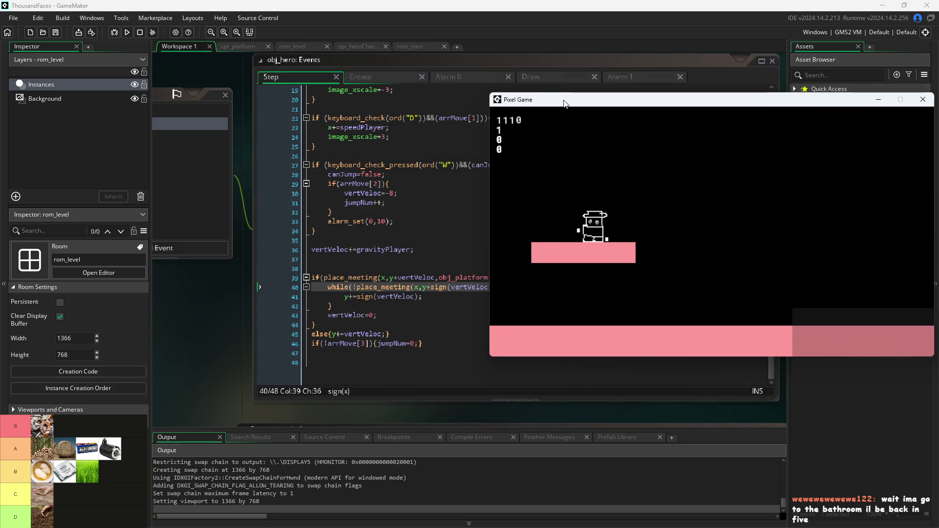
key("d")
key("w")
key("a")
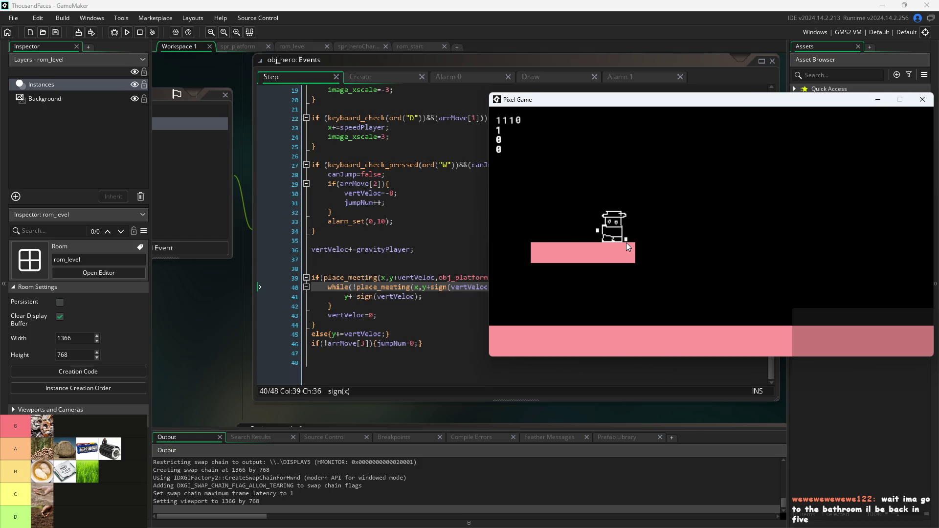
key("w")
key("d")
key("w")
key("a")
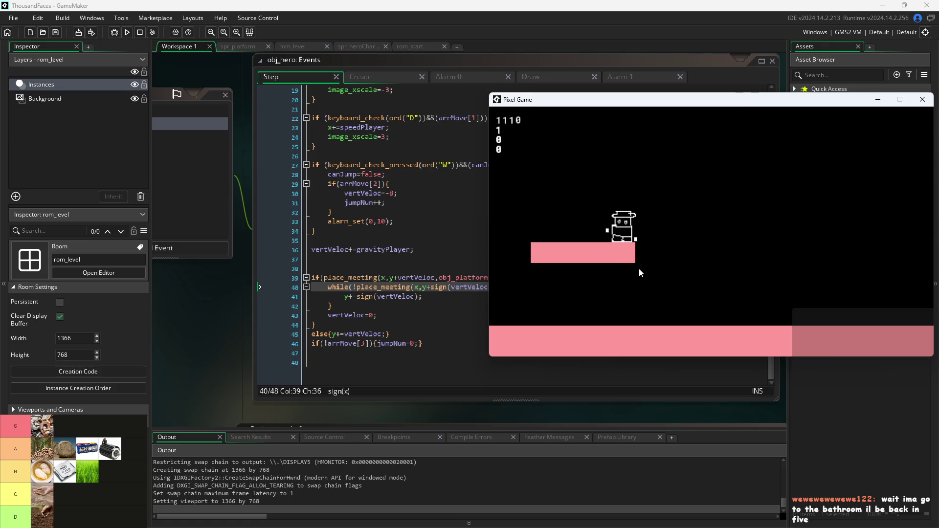
Shift the game window up-left and test double-jump landings on the platform again.
left_click_drag(637, 99, 568, 84)
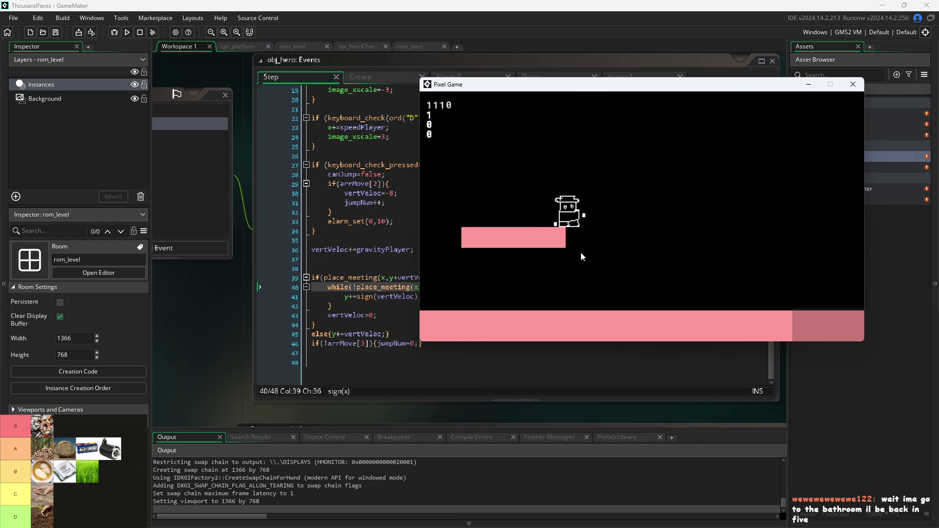
key("a")
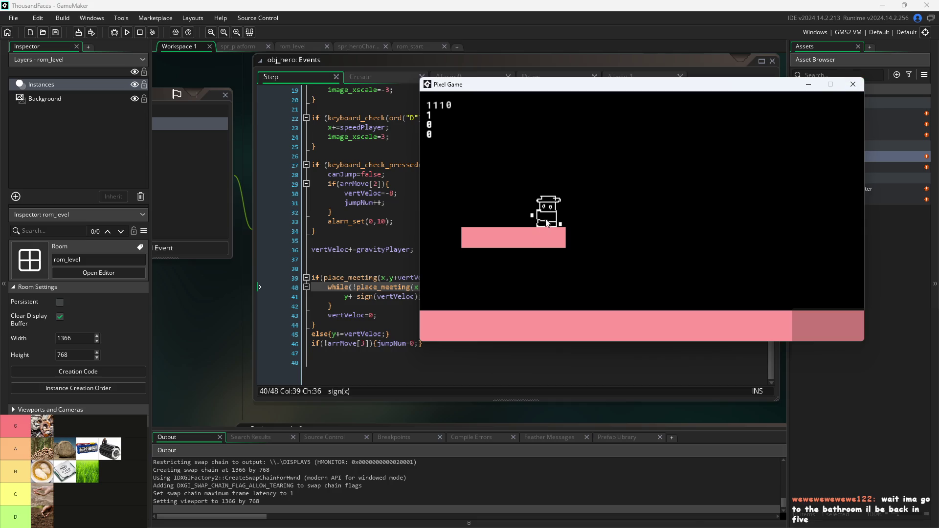
key("d")
key("w")
key("a")
key("d")
key("w")
key("a")
key("d")
key("w")
key("a")
key("alt+Tab")
Zoom the Paint sketch and pencil a platform rectangle with a leaf-shaped blob on its right end.
scroll(514, 303, "down", 6, "ctrl")
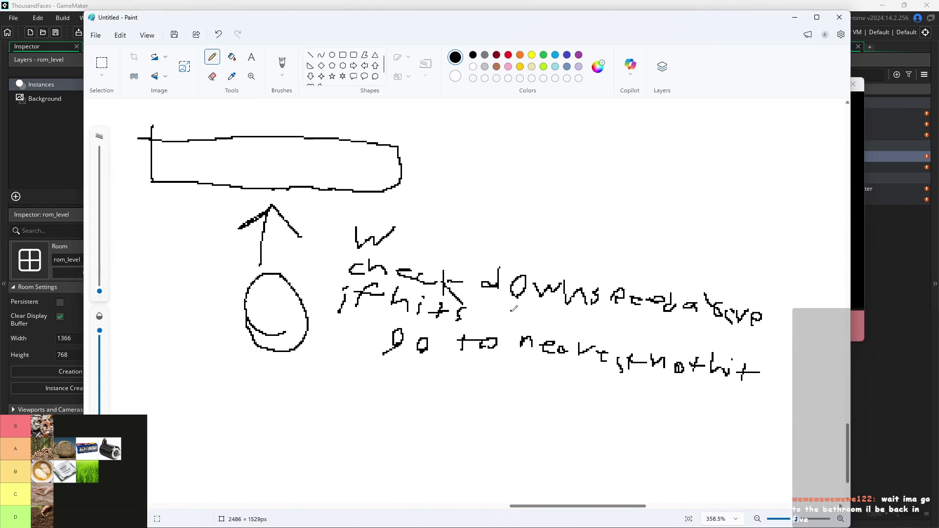
scroll(494, 311, "up", 3)
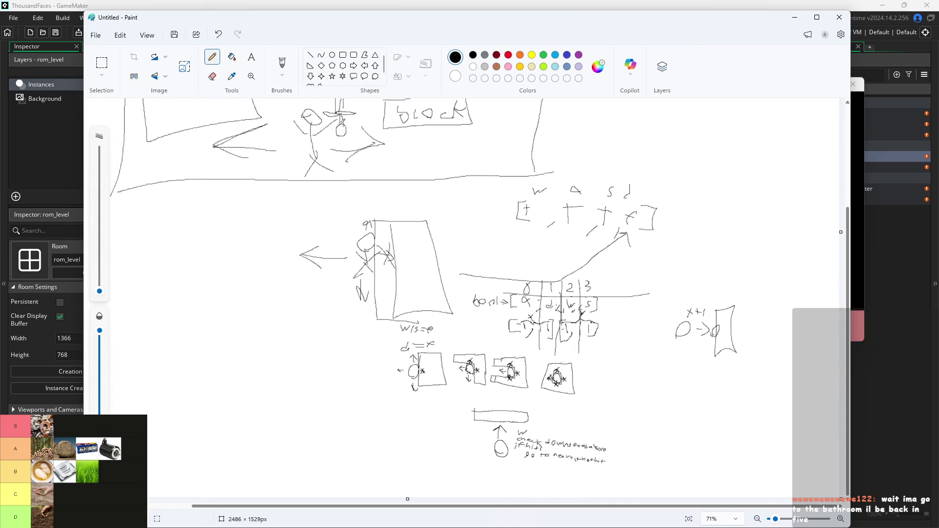
scroll(430, 253, "down", 3, "ctrl")
scroll(246, 271, "up", 3, "ctrl")
scroll(356, 363, "up", 5, "ctrl")
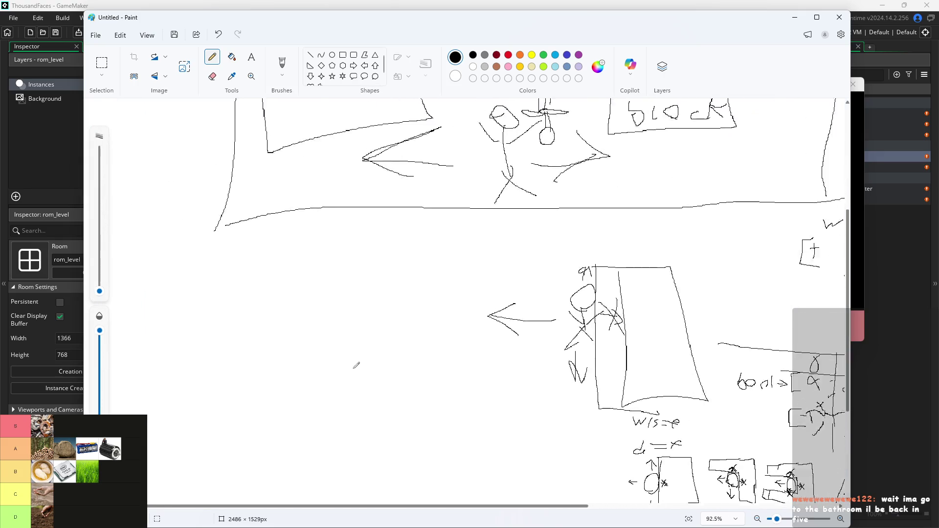
mouse_move(250, 228)
left_mouse_down()
mouse_move(243, 268)
mouse_move(471, 284)
mouse_move(234, 216)
mouse_move(251, 247)
left_mouse_up()
mouse_move(441, 213)
left_mouse_down()
mouse_move(465, 186)
mouse_move(414, 208)
left_mouse_up()
scroll(454, 188, "down", 1)
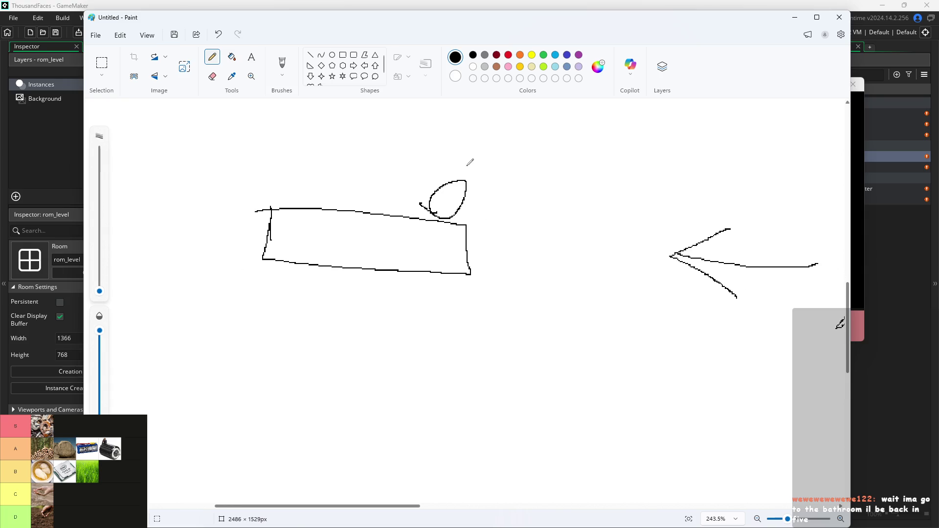
scroll(452, 188, "up", 3)
scroll(451, 191, "up", 1)
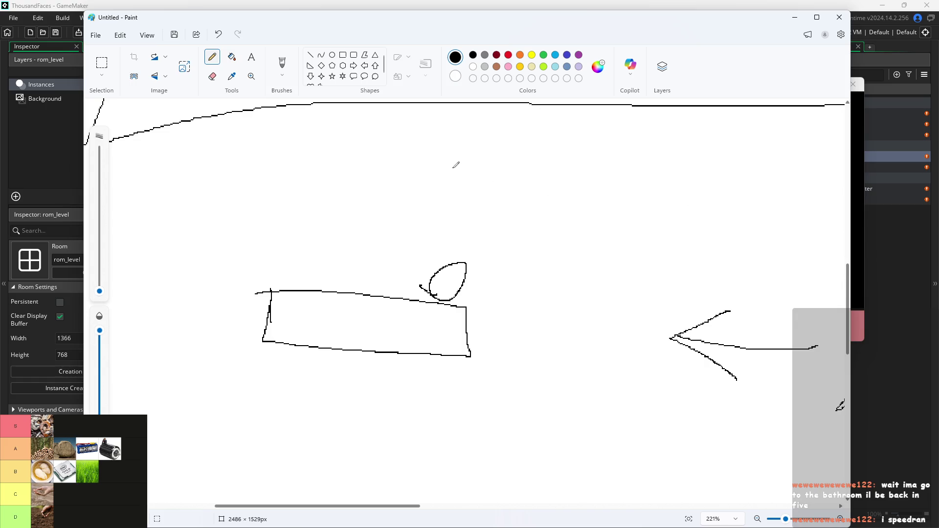
scroll(442, 178, "up", 3)
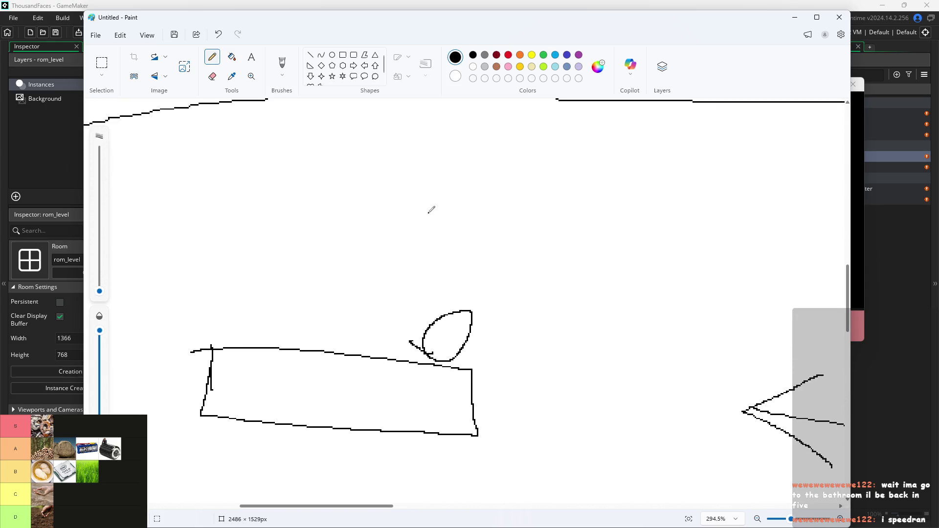
Write numJ=0 above the platform blob with an arrow linking them.
mouse_move(364, 25)
left_mouse_down()
mouse_move(608, 321)
mouse_move(397, 172)
mouse_move(373, 180)
mouse_move(336, 32)
mouse_move(358, 30)
left_mouse_up()
mouse_move(236, 201)
left_mouse_down()
mouse_move(270, 225)
mouse_move(357, 218)
left_mouse_up()
left_click(314, 210)
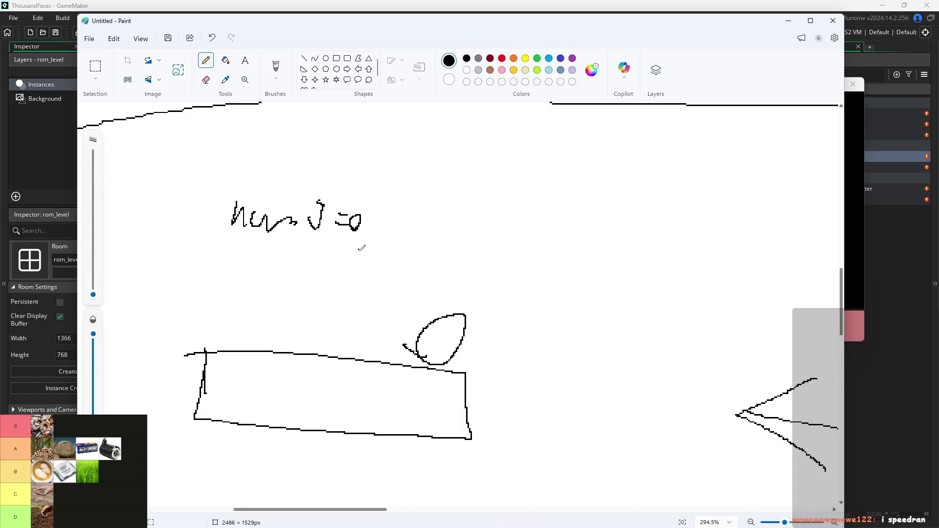
mouse_move(415, 312)
left_mouse_down()
mouse_move(361, 247)
mouse_move(393, 260)
left_mouse_up()
left_click(421, 277)
mouse_move(473, 338)
left_mouse_down()
mouse_move(500, 350)
mouse_move(477, 356)
mouse_move(535, 348)
mouse_move(515, 374)
left_mouse_up()
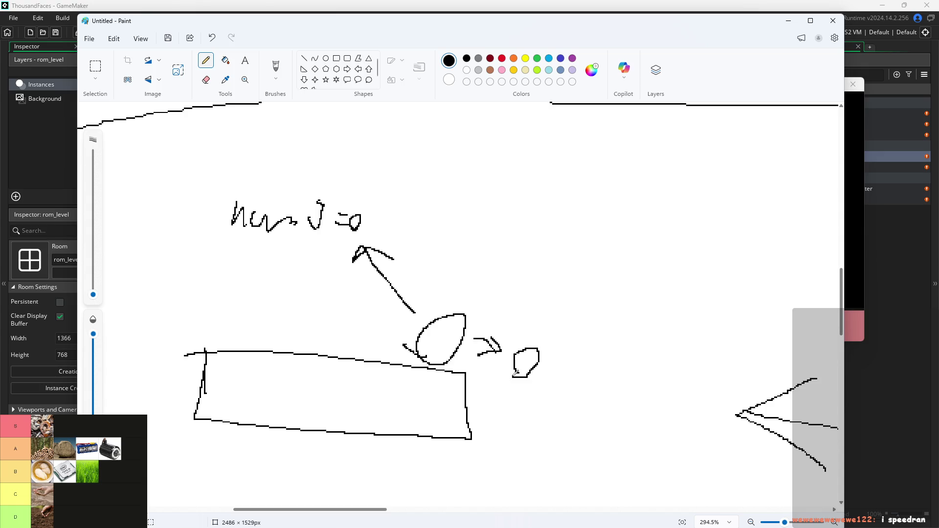
Label the stepped-off blob numJ=0 with a line up to the label.
mouse_move(532, 340)
left_mouse_down()
mouse_move(551, 270)
mouse_move(523, 267)
mouse_move(547, 288)
left_mouse_up()
mouse_move(510, 248)
left_mouse_down()
mouse_move(518, 238)
mouse_move(588, 232)
mouse_move(578, 252)
mouse_move(570, 243)
left_mouse_up()
left_click_drag(594, 239, 614, 239)
mouse_move(592, 246)
left_mouse_down()
mouse_move(637, 255)
mouse_move(630, 233)
left_mouse_up()
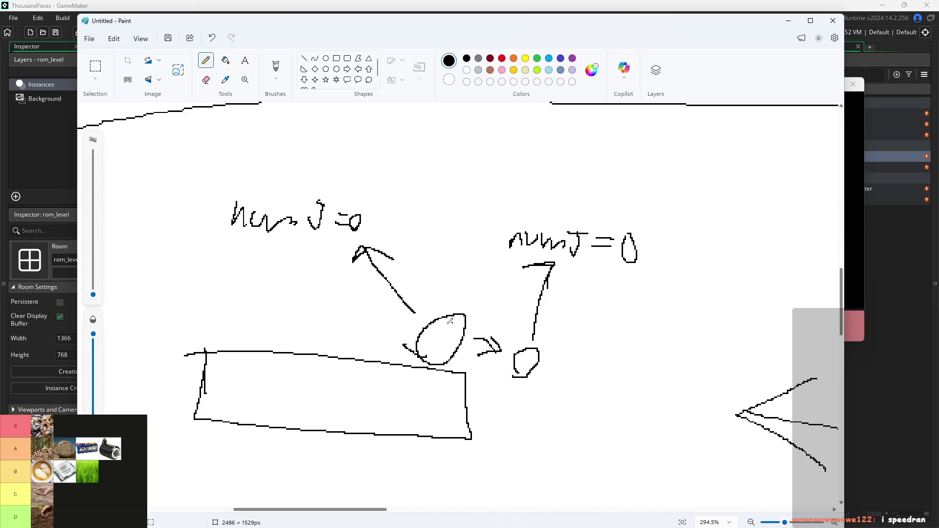
scroll(492, 313, "down", 3, "ctrl")
scroll(654, 297, "down", 3, "ctrl")
scroll(653, 298, "down", 1)
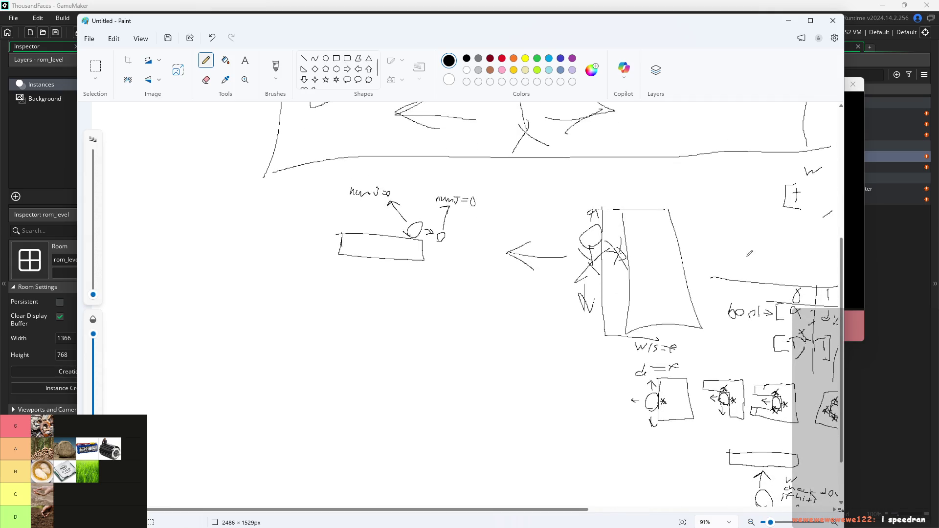
left_click_drag(550, 514, 685, 513)
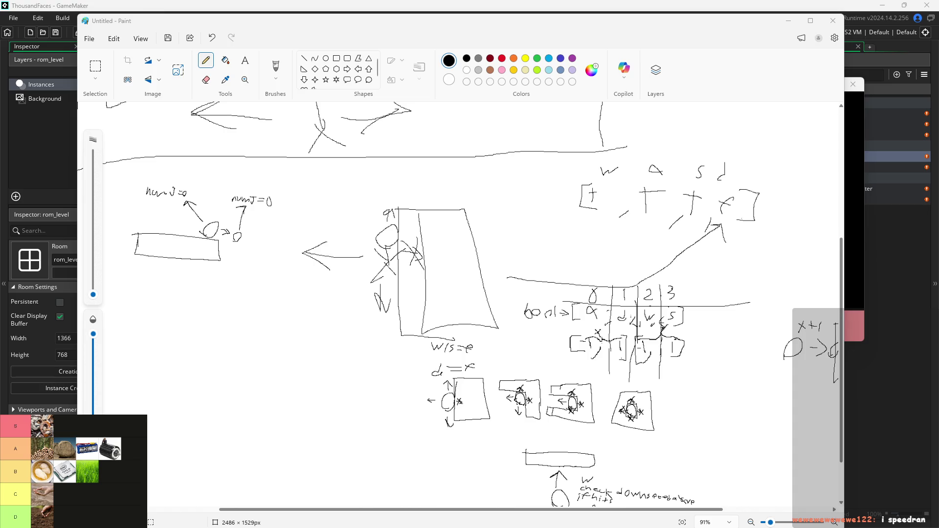
scroll(217, 315, "up", 2)
scroll(173, 290, "up", 4)
left_click_drag(444, 509, 325, 523)
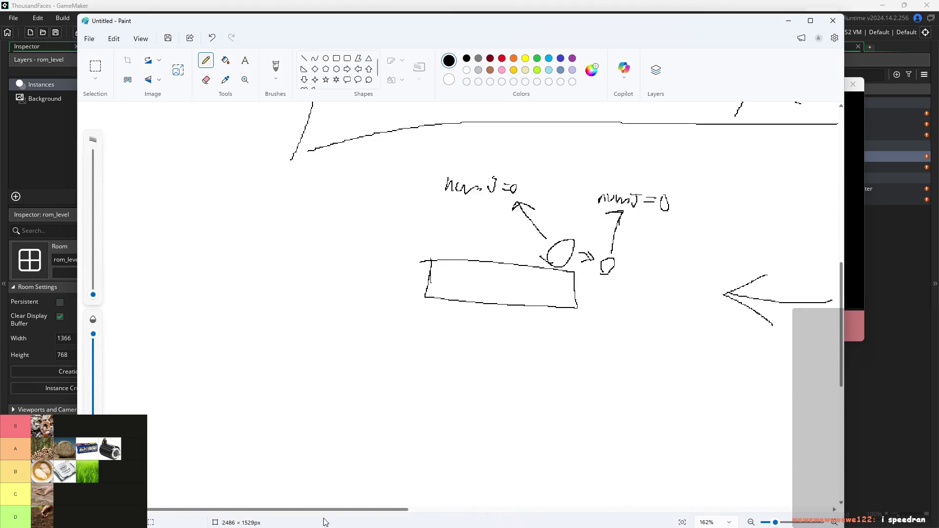
scroll(631, 244, "up", 3)
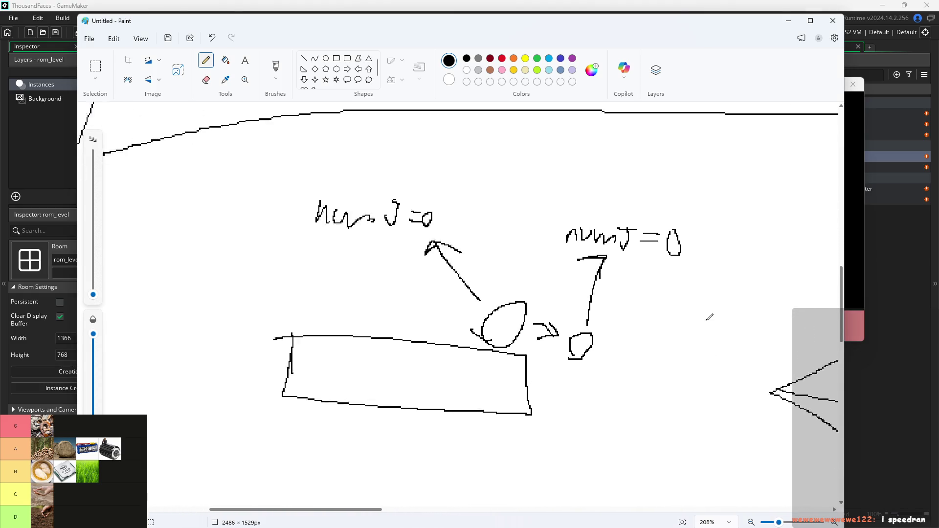
scroll(704, 322, "up", 2)
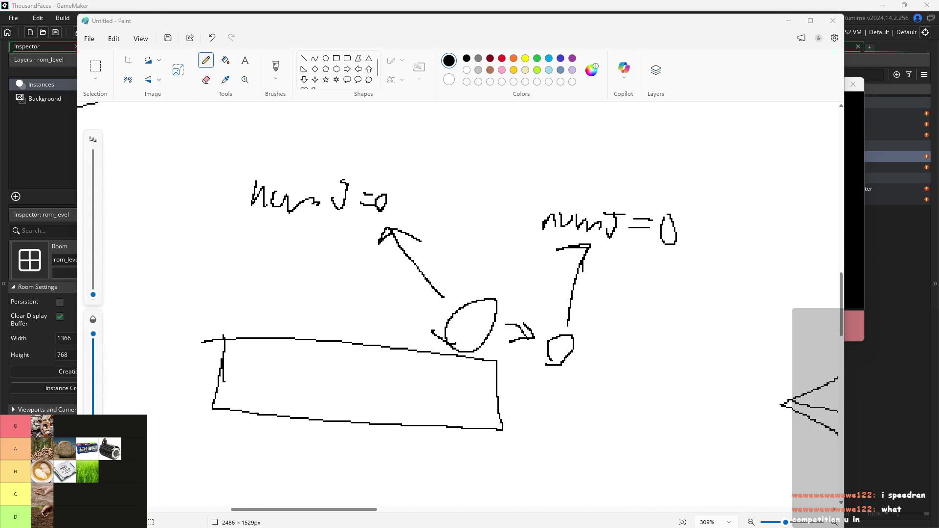
scroll(513, 244, "up", 1)
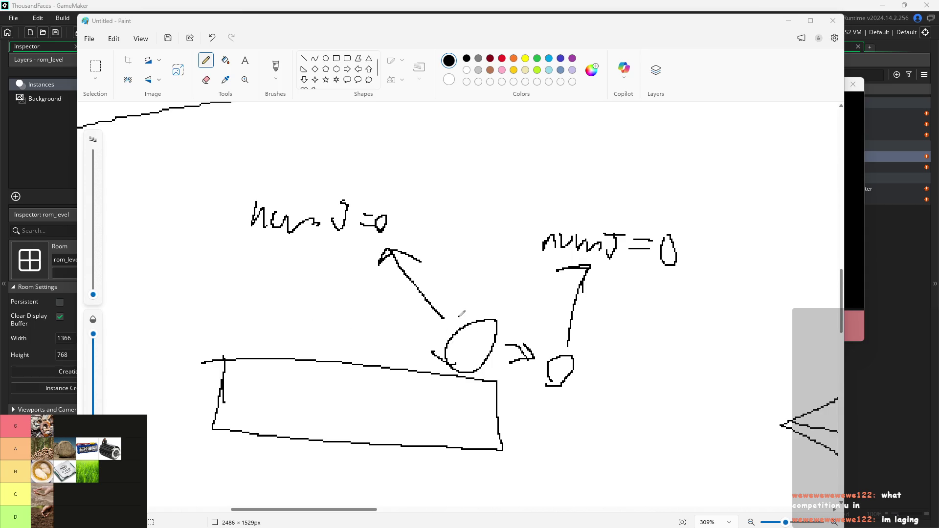
scroll(544, 396, "up", 2)
scroll(543, 410, "down", 2)
scroll(541, 406, "up", 3)
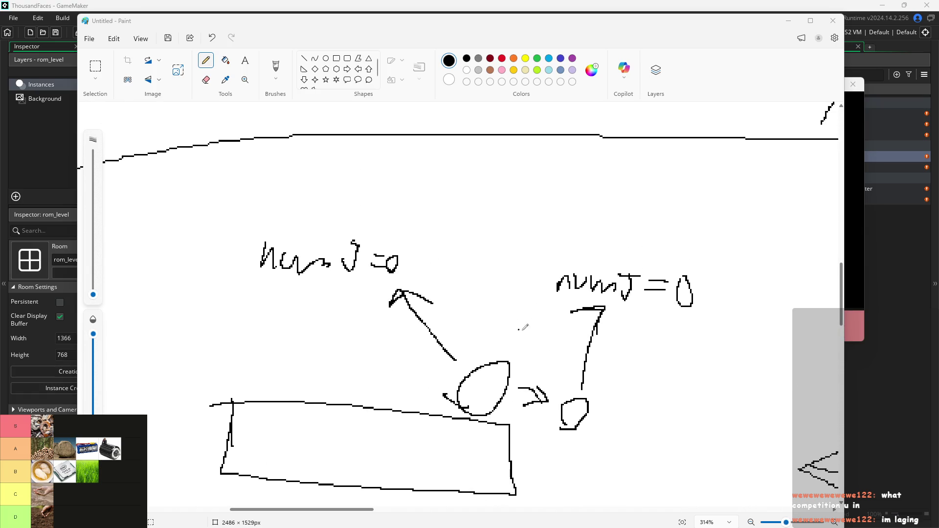
scroll(536, 337, "up", 3)
Write m[3]=1 above the platform blob, undoing misdrawn strokes.
mouse_move(392, 233)
left_mouse_down()
mouse_move(392, 258)
mouse_move(416, 255)
mouse_move(425, 232)
mouse_move(436, 260)
mouse_move(466, 257)
left_mouse_up()
key("ctrl+z")
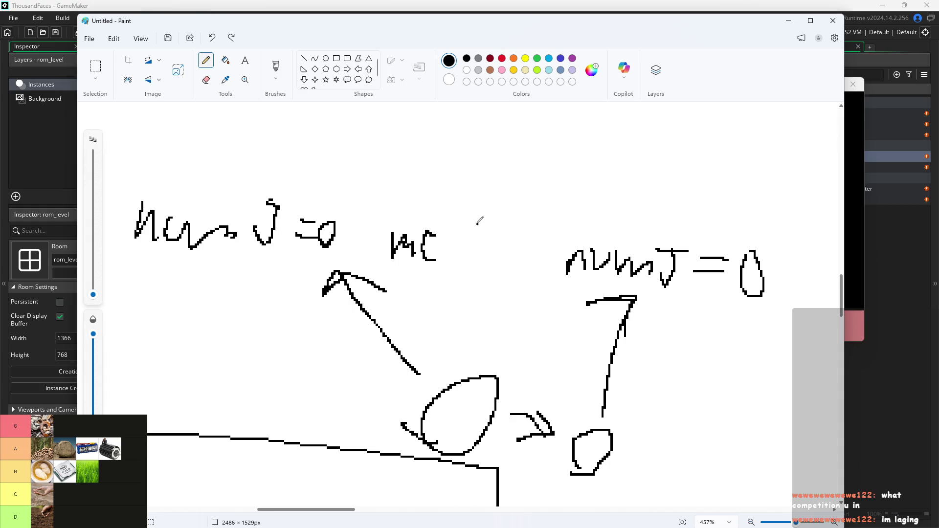
mouse_move(440, 21)
left_mouse_down()
mouse_move(509, 130)
mouse_move(439, 30)
left_mouse_up()
mouse_move(443, 260)
left_mouse_down()
mouse_move(449, 245)
mouse_move(440, 262)
left_mouse_up()
mouse_move(443, 236)
left_mouse_down()
mouse_move(457, 237)
mouse_move(460, 265)
mouse_move(442, 266)
mouse_move(433, 250)
mouse_move(440, 269)
mouse_move(449, 261)
left_mouse_up()
key("ctrl+z")
key("ctrl+z")
mouse_move(444, 256)
left_mouse_down()
mouse_move(456, 245)
mouse_move(446, 272)
mouse_move(481, 256)
mouse_move(488, 268)
left_mouse_up()
left_click_drag(490, 361, 514, 366)
Label the stepped-off blob m[3]=0 and draw arrows linking both blobs to their labels.
mouse_move(536, 347)
left_mouse_down()
mouse_move(542, 374)
mouse_move(573, 352)
mouse_move(556, 375)
left_mouse_up()
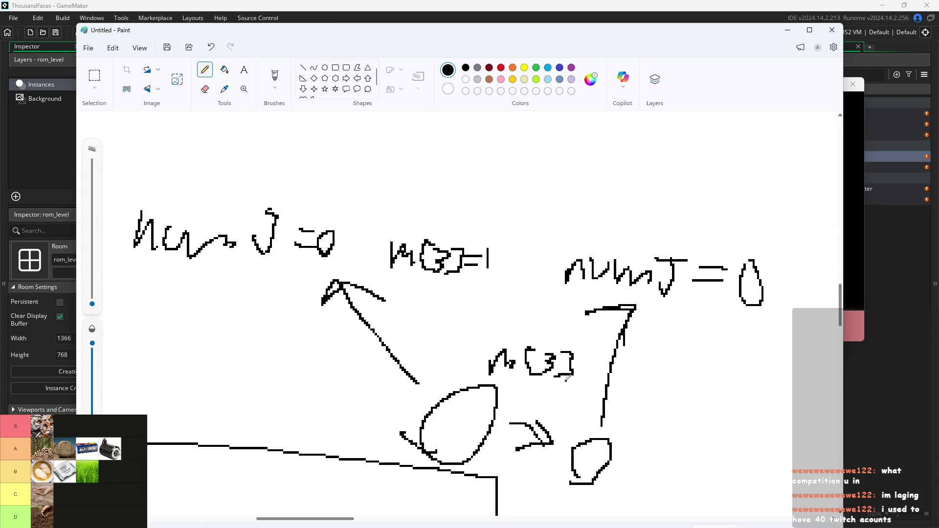
mouse_move(579, 356)
left_mouse_down()
mouse_move(592, 354)
mouse_move(580, 371)
mouse_move(608, 375)
left_mouse_up()
mouse_move(575, 429)
left_mouse_down()
mouse_move(553, 374)
mouse_move(577, 390)
left_mouse_up()
mouse_move(442, 374)
left_mouse_down()
mouse_move(446, 280)
mouse_move(423, 293)
left_mouse_up()
left_click_drag(450, 274, 466, 306)
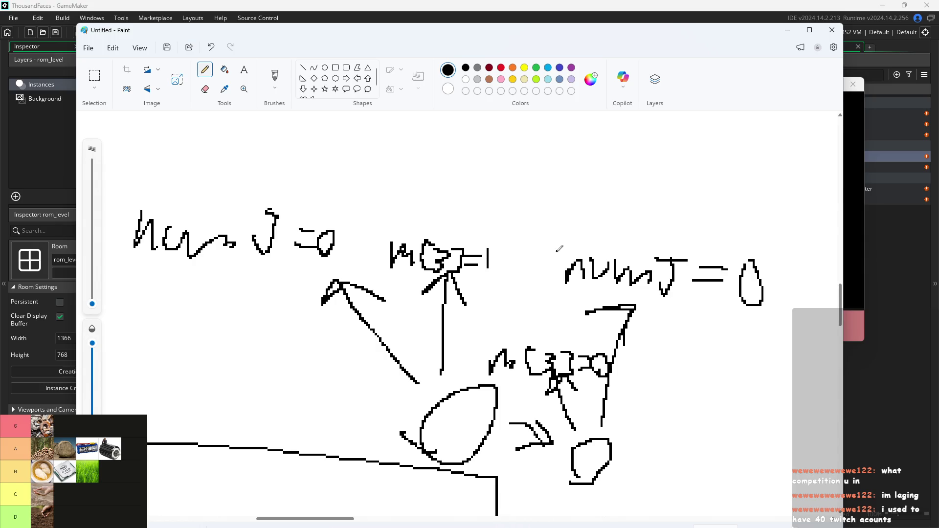
scroll(658, 254, "down", 1)
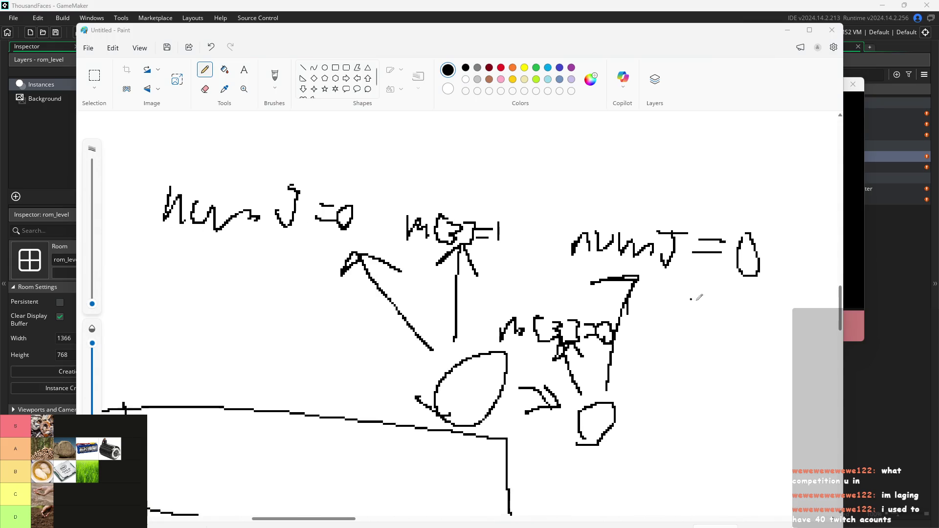
scroll(771, 352, "up", 2)
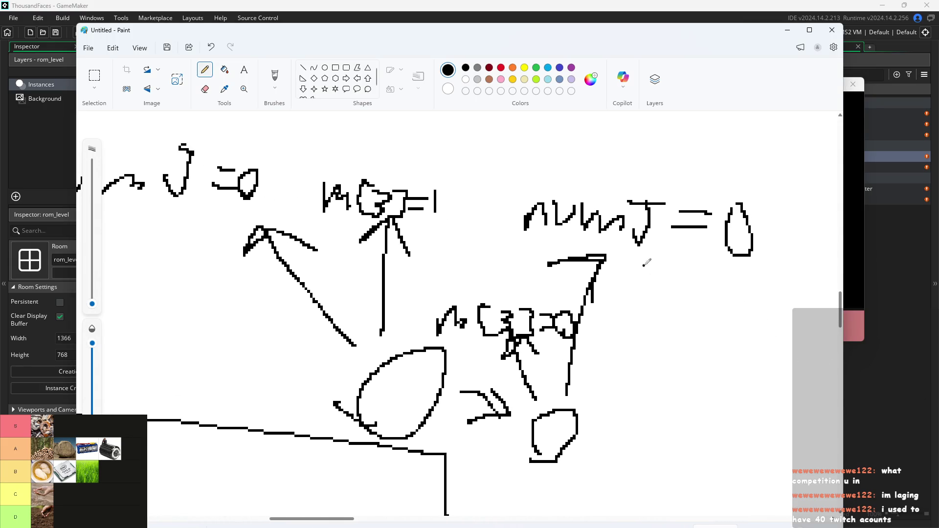
Start the note 'when m[3]' to the right of the drawing.
mouse_move(631, 304)
left_mouse_down()
mouse_move(649, 334)
mouse_move(665, 317)
mouse_move(708, 338)
left_mouse_up()
key("ctrl+z")
key("ctrl+z")
key("ctrl+z")
mouse_move(599, 361)
left_mouse_down()
mouse_move(638, 362)
mouse_move(660, 377)
mouse_move(699, 372)
mouse_move(731, 387)
left_mouse_up()
mouse_move(351, 518)
left_mouse_down()
mouse_move(405, 518)
mouse_move(356, 519)
mouse_move(373, 522)
left_mouse_up()
scroll(412, 484, "down", 2)
mouse_move(486, 312)
left_mouse_down()
mouse_move(498, 334)
mouse_move(517, 332)
left_mouse_up()
mouse_move(545, 300)
left_mouse_down()
mouse_move(534, 345)
mouse_move(546, 342)
left_mouse_up()
mouse_move(547, 316)
left_mouse_down()
mouse_move(559, 313)
mouse_move(556, 329)
left_mouse_up()
mouse_move(575, 299)
left_mouse_down()
mouse_move(589, 303)
mouse_move(568, 351)
mouse_move(638, 327)
mouse_move(687, 354)
mouse_move(705, 351)
mouse_move(679, 335)
mouse_move(728, 330)
mouse_move(720, 349)
left_mouse_up()
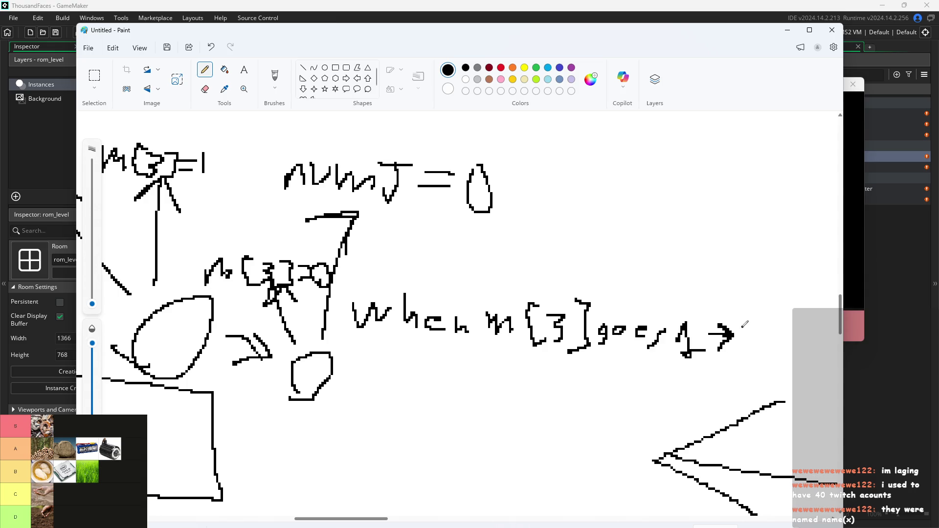
Draw the 0 after the arrow so the note reads 'when m[3] goes 1 → 0'.
mouse_move(751, 355)
left_mouse_down()
mouse_move(754, 321)
mouse_move(750, 357)
left_mouse_up()
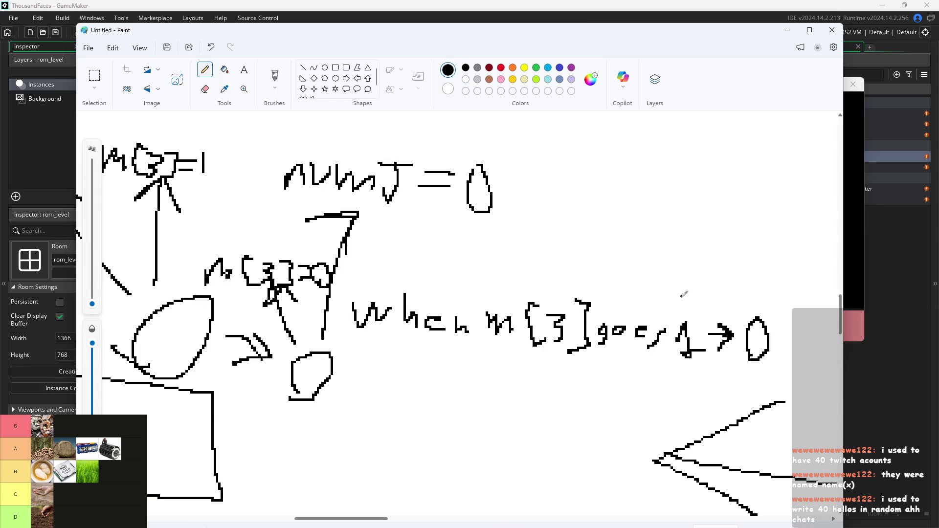
scroll(582, 425, "down", 1, "ctrl")
scroll(601, 473, "down", 1, "ctrl")
scroll(657, 488, "up", 2, "ctrl")
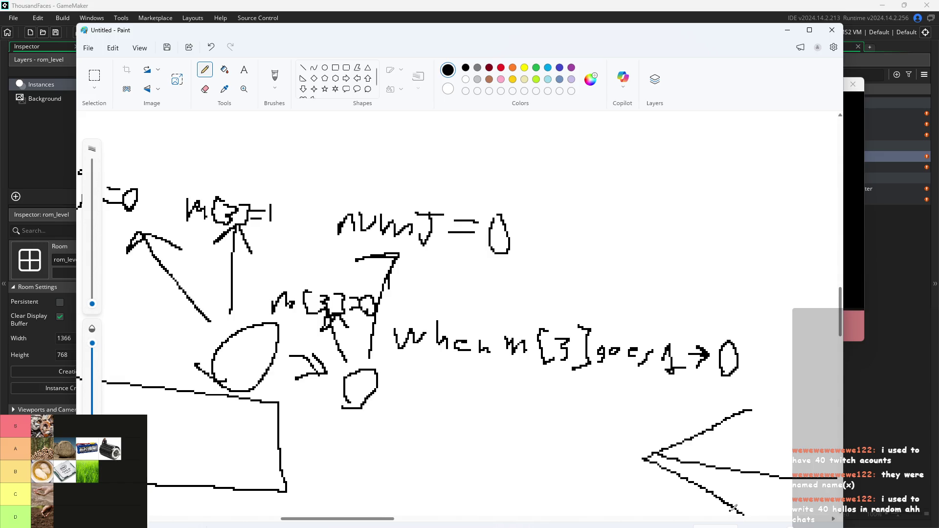
scroll(738, 446, "down", 2, "ctrl")
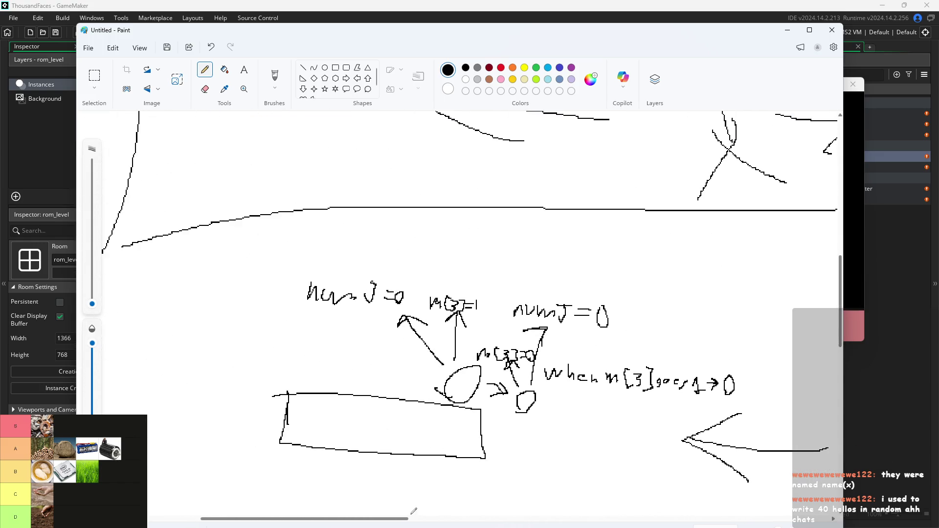
left_click_drag(841, 287, 838, 334)
scroll(755, 156, "up", 3)
scroll(764, 303, "down", 2)
scroll(797, 206, "up", 1, "ctrl")
scroll(797, 206, "up", 2, "ctrl")
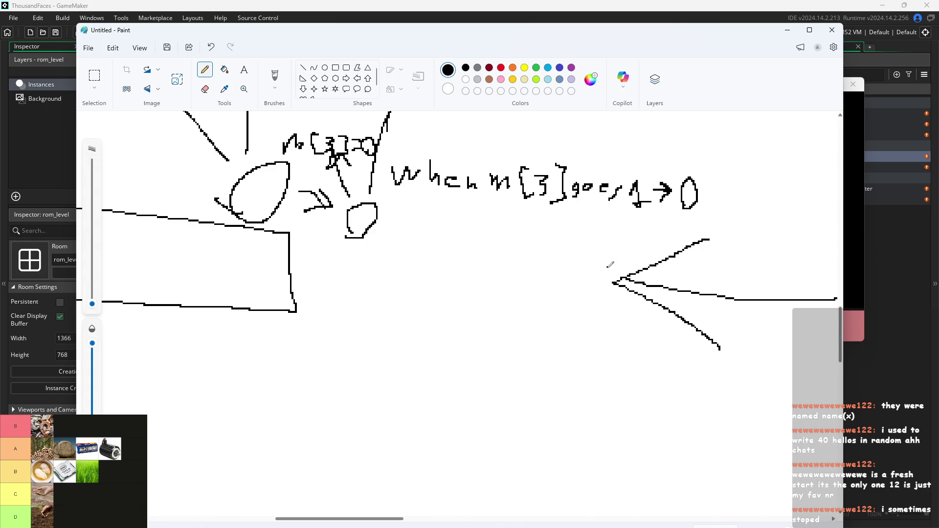
scroll(522, 279, "down", 2, "ctrl")
scroll(493, 278, "up", 3)
scroll(357, 272, "down", 2, "ctrl")
scroll(581, 365, "up", 2, "ctrl")
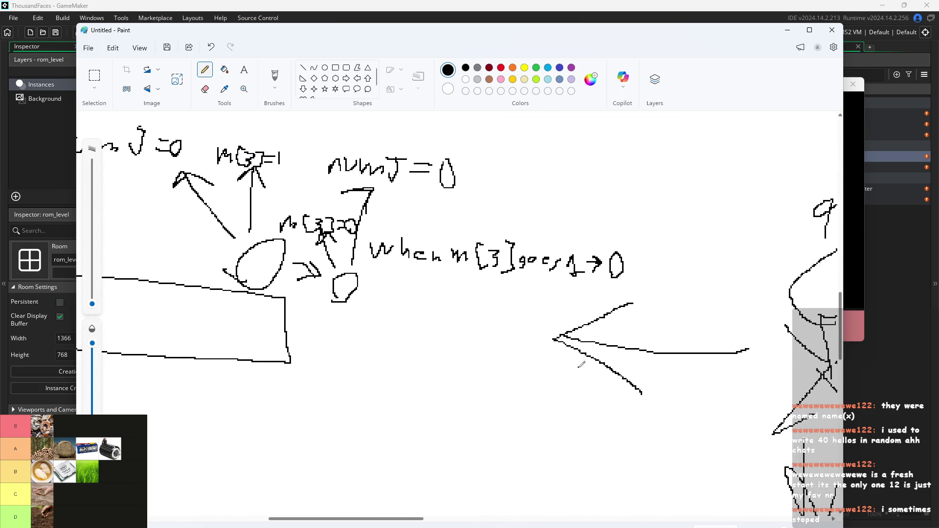